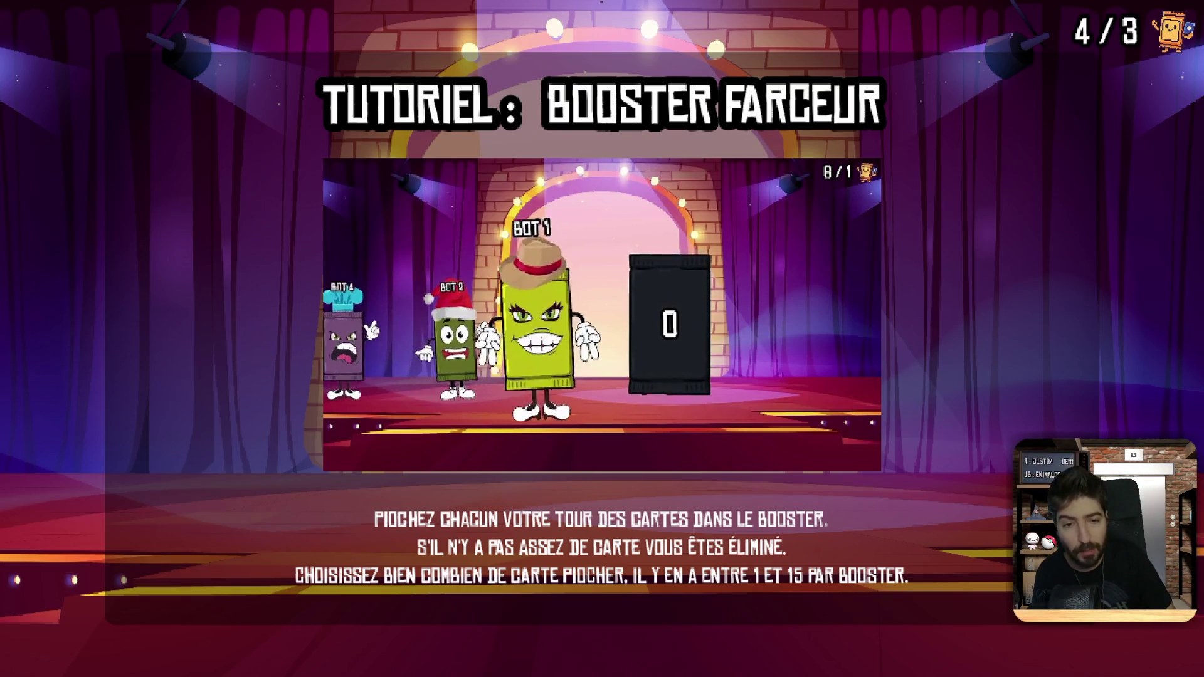
# Play the Booster Farceur round, then dismiss the Portes en Folies tutorial to start that round.
pyautogui.click(704, 543)
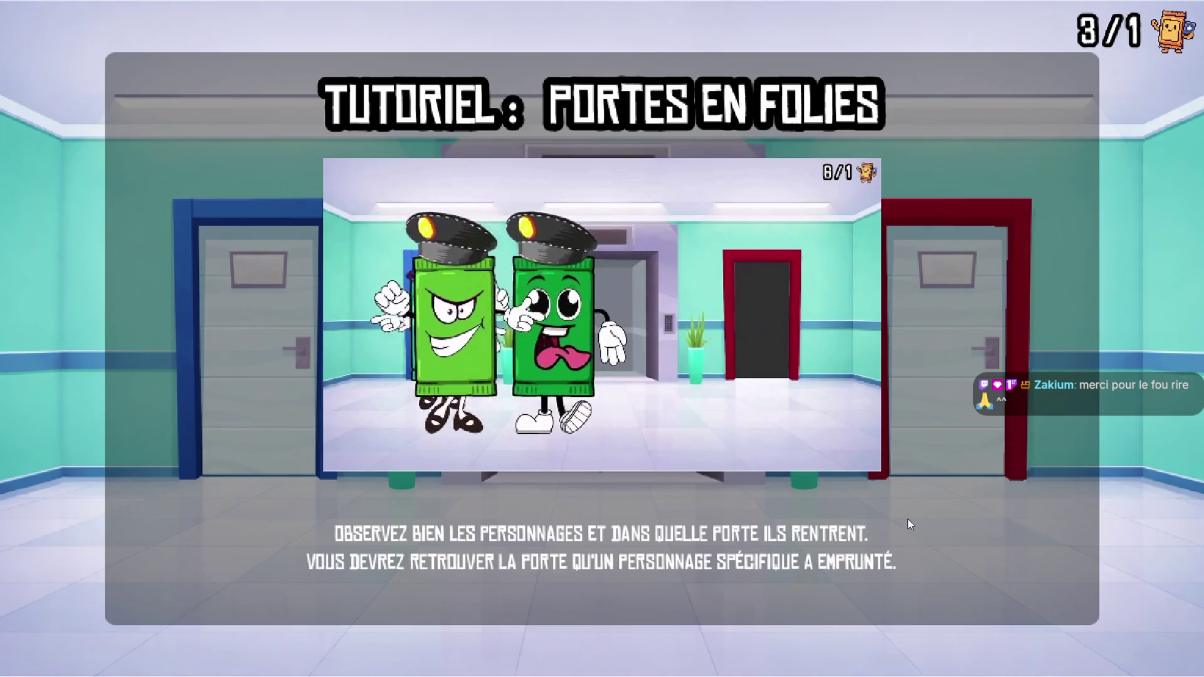
pyautogui.click(894, 543)
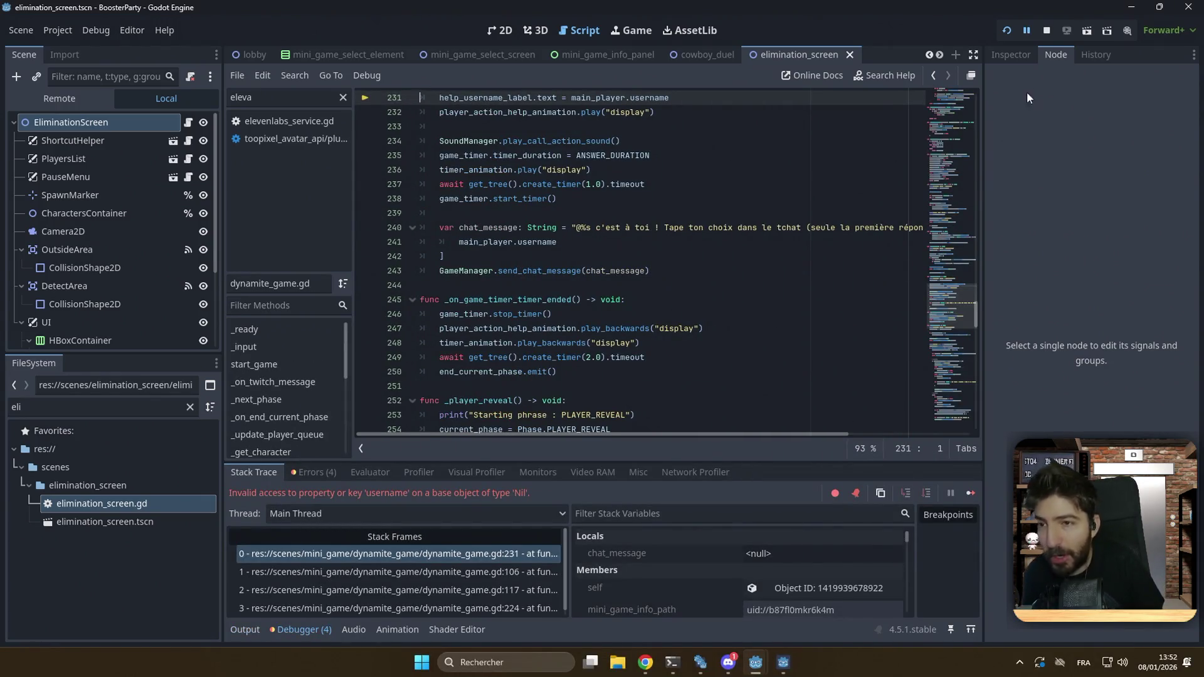
# Stop the running BoosterParty game session from the editor.
pyautogui.click(1043, 31)
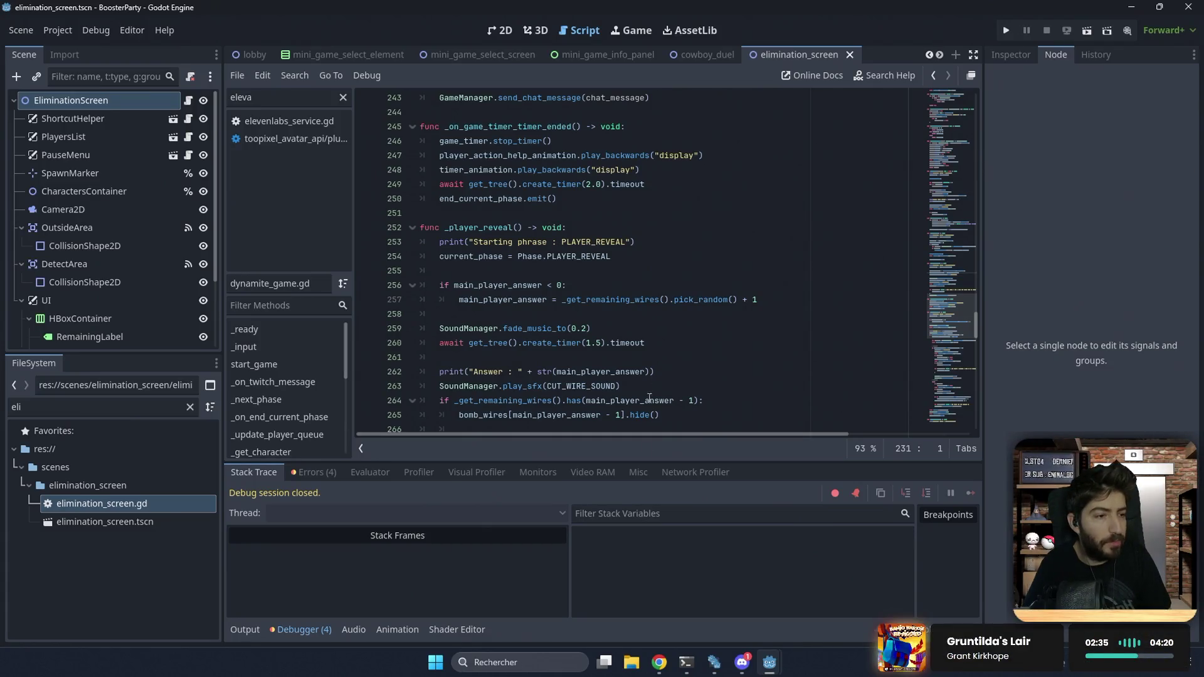
# Filter the FileSystem dock for 'boospack' and open pack_opening.gd.
pyautogui.click(189, 407)
pyautogui.write('boos')
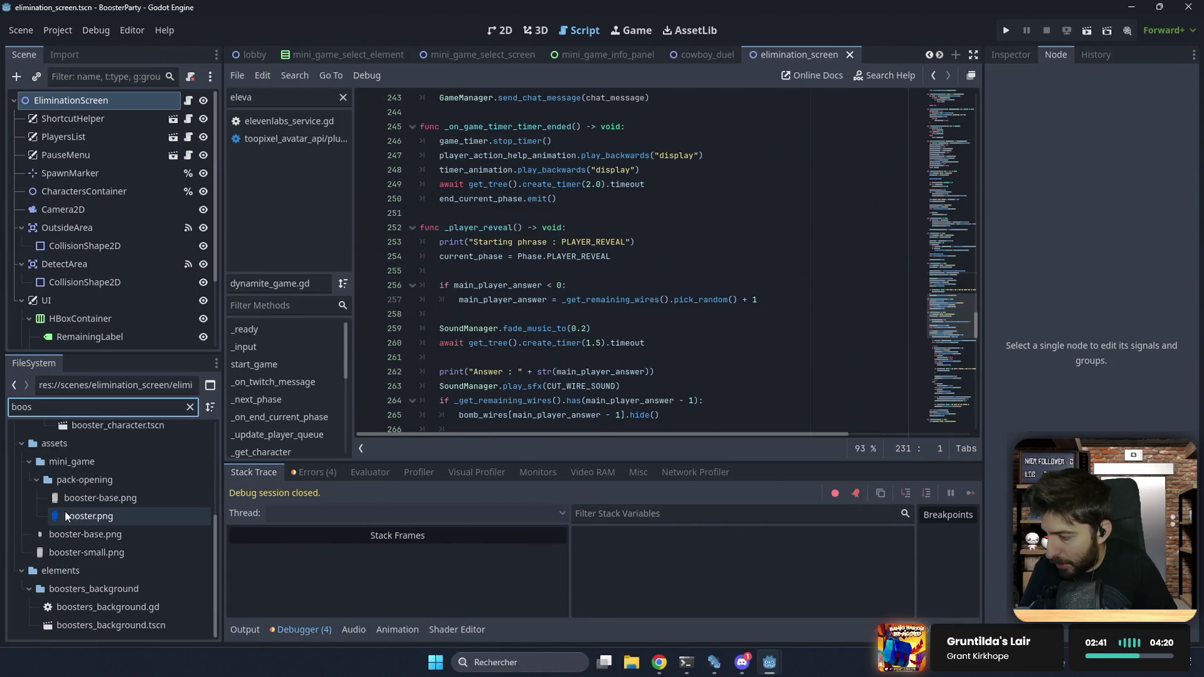
pyautogui.write('pack')
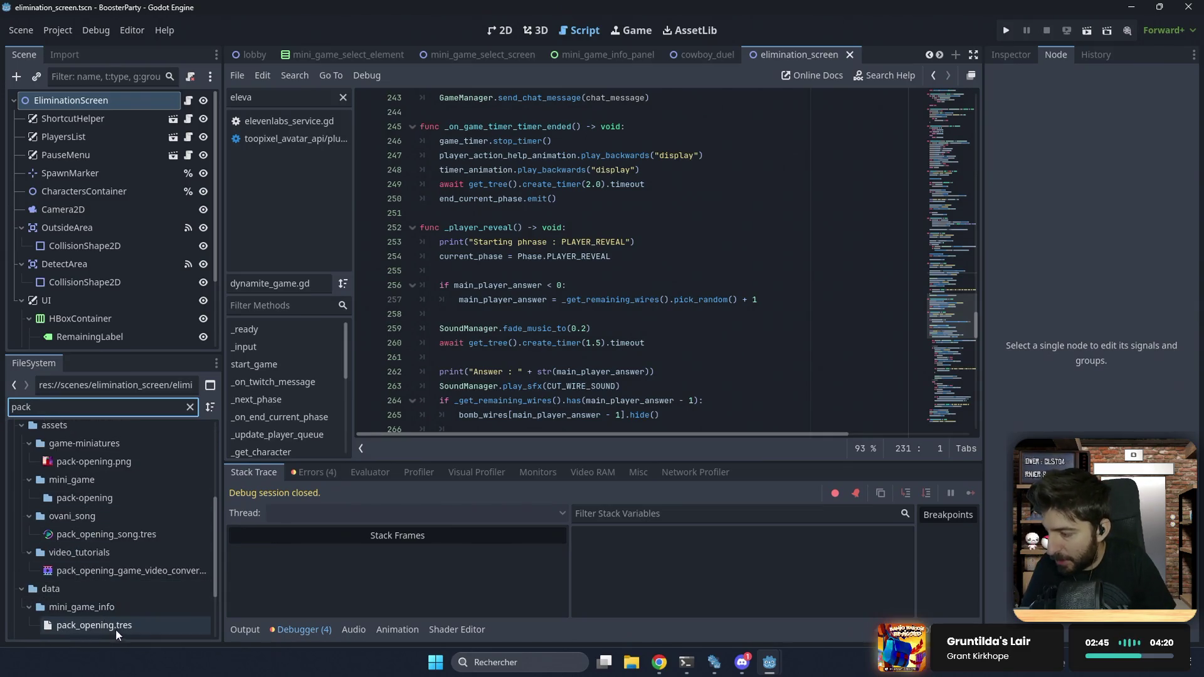
pyautogui.scroll(-3, 138, 564)
pyautogui.doubleClick(108, 605)
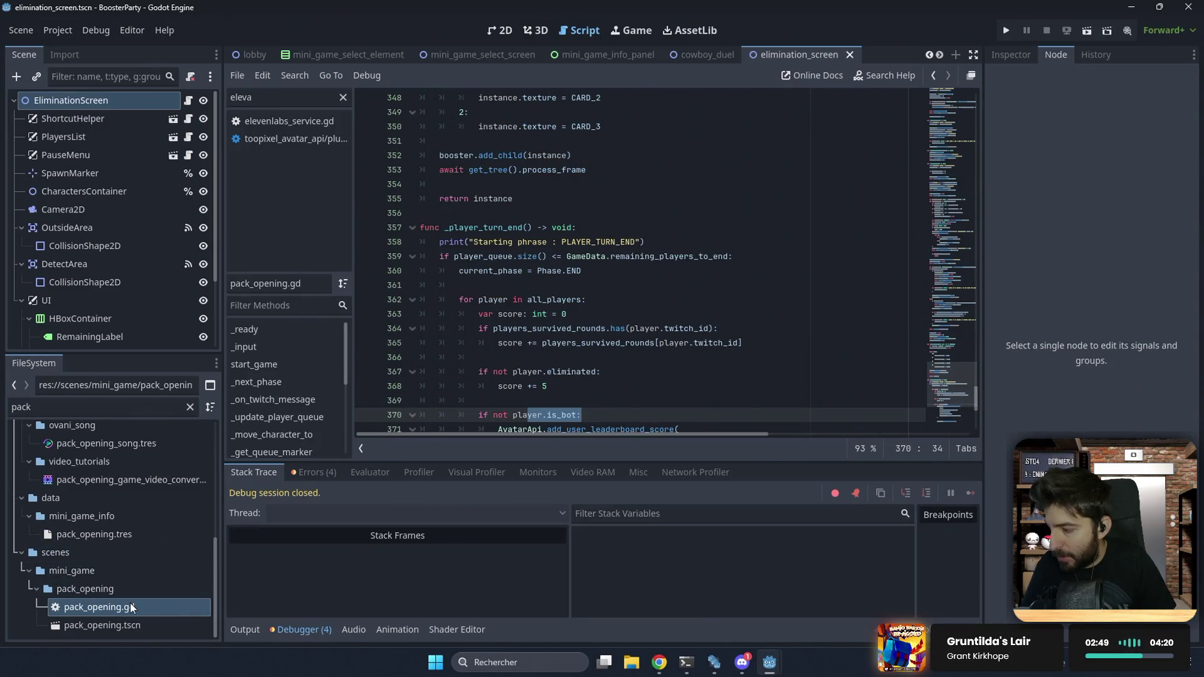
# Scroll through pack_opening.gd up to the _on_twitch_message chat-answer handler.
pyautogui.click(594, 329)
pyautogui.moveTo(594, 333)
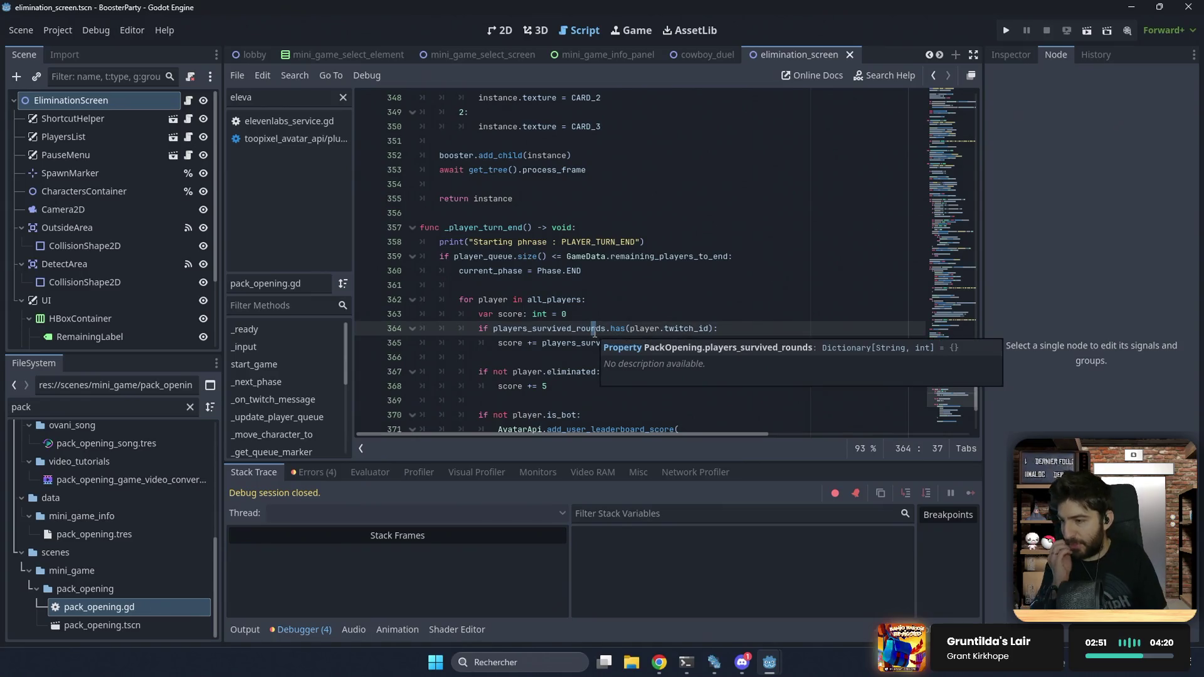
pyautogui.scroll(9, 594, 333)
pyautogui.scroll(6, 584, 328)
pyautogui.scroll(-5, 725, 318)
pyautogui.scroll(10, 724, 317)
pyautogui.scroll(17, 632, 294)
pyautogui.scroll(12, 649, 292)
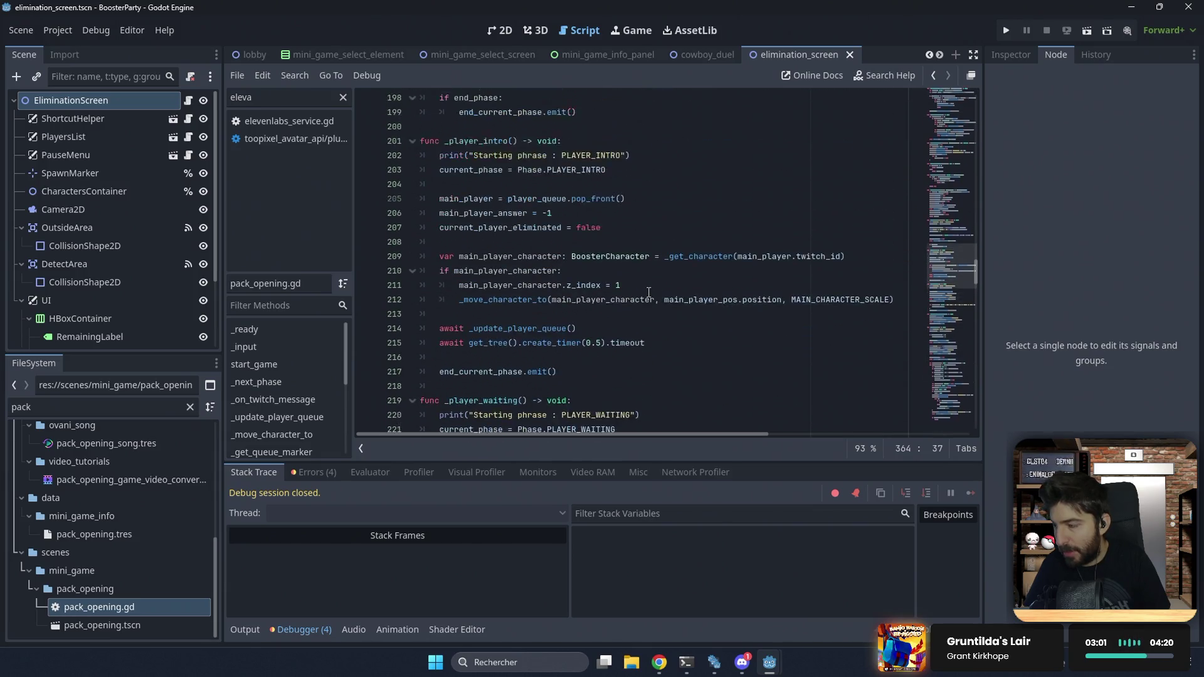
pyautogui.scroll(-4, 574, 296)
pyautogui.scroll(-2, 605, 251)
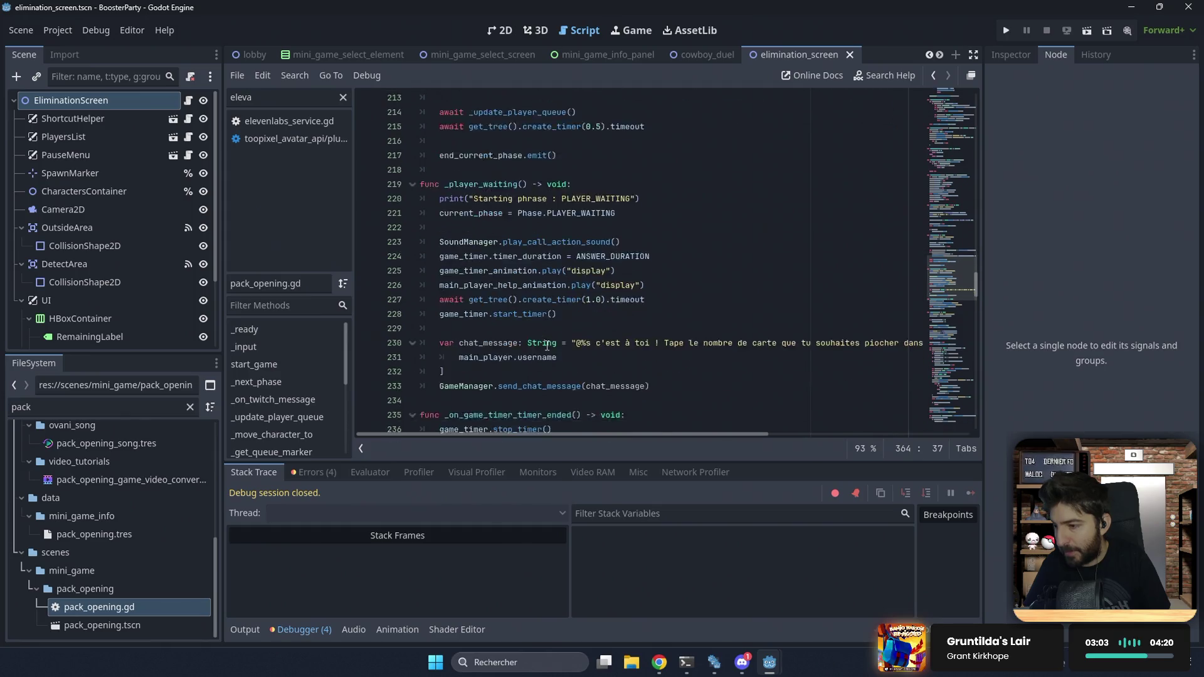
pyautogui.scroll(14, 565, 314)
pyautogui.scroll(16, 548, 344)
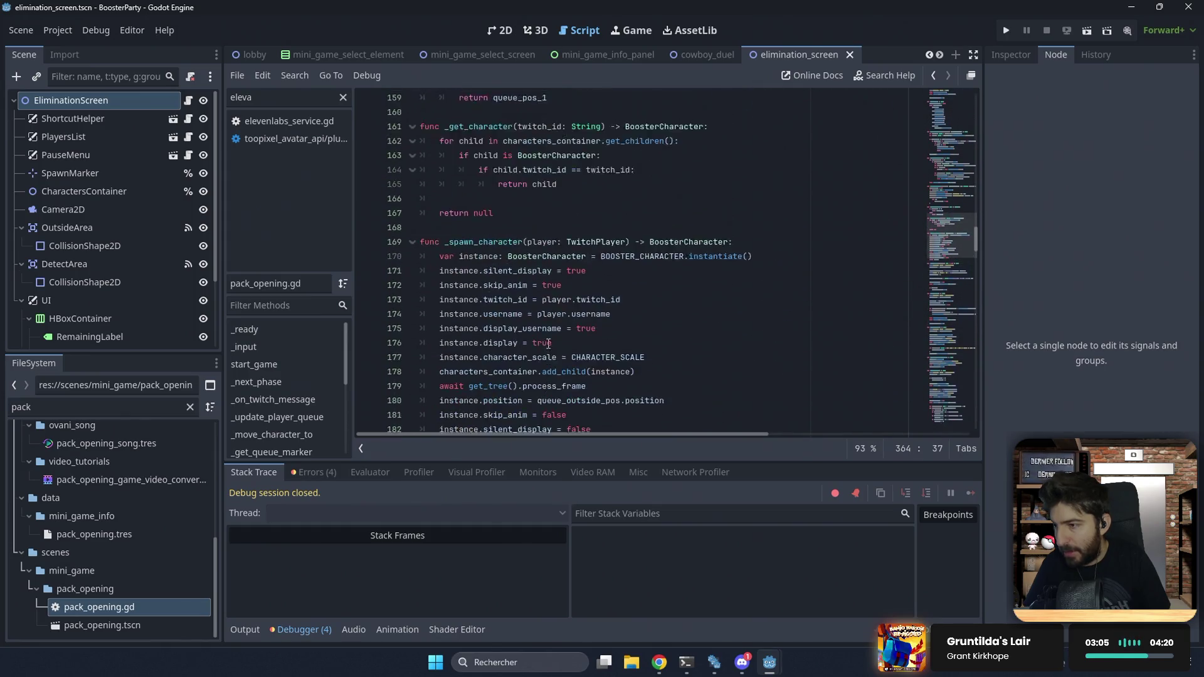
pyautogui.scroll(6, 556, 333)
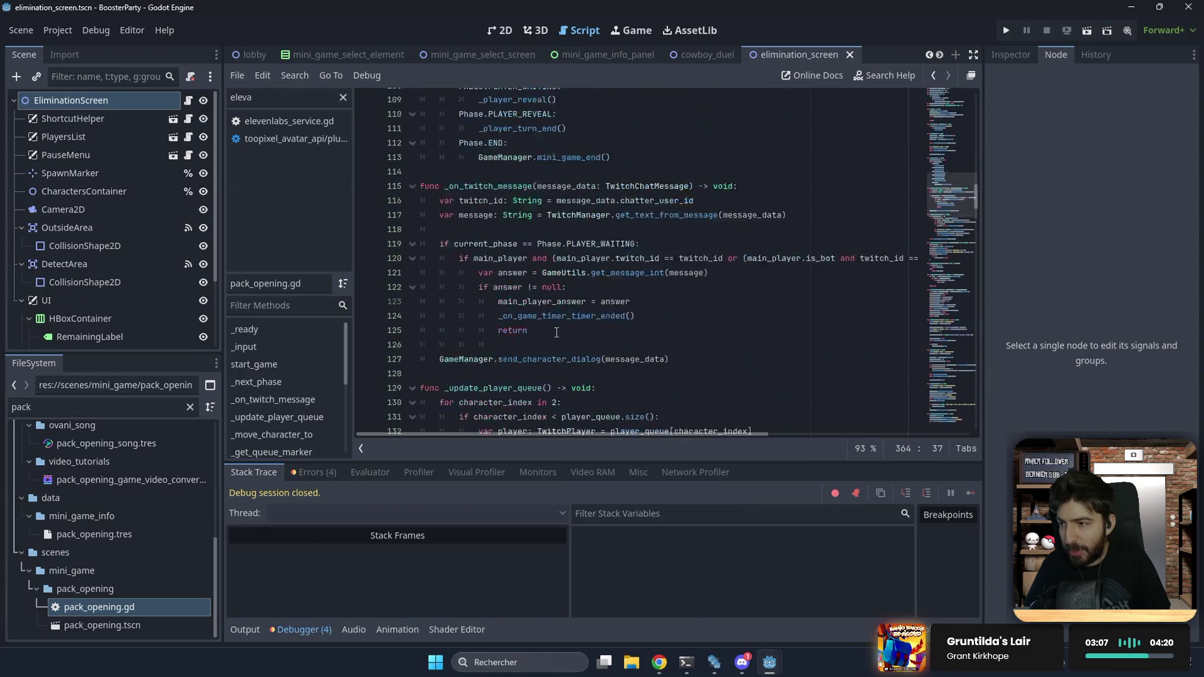
pyautogui.scroll(5, 496, 282)
pyautogui.scroll(-4, 484, 294)
pyautogui.scroll(-4, 484, 295)
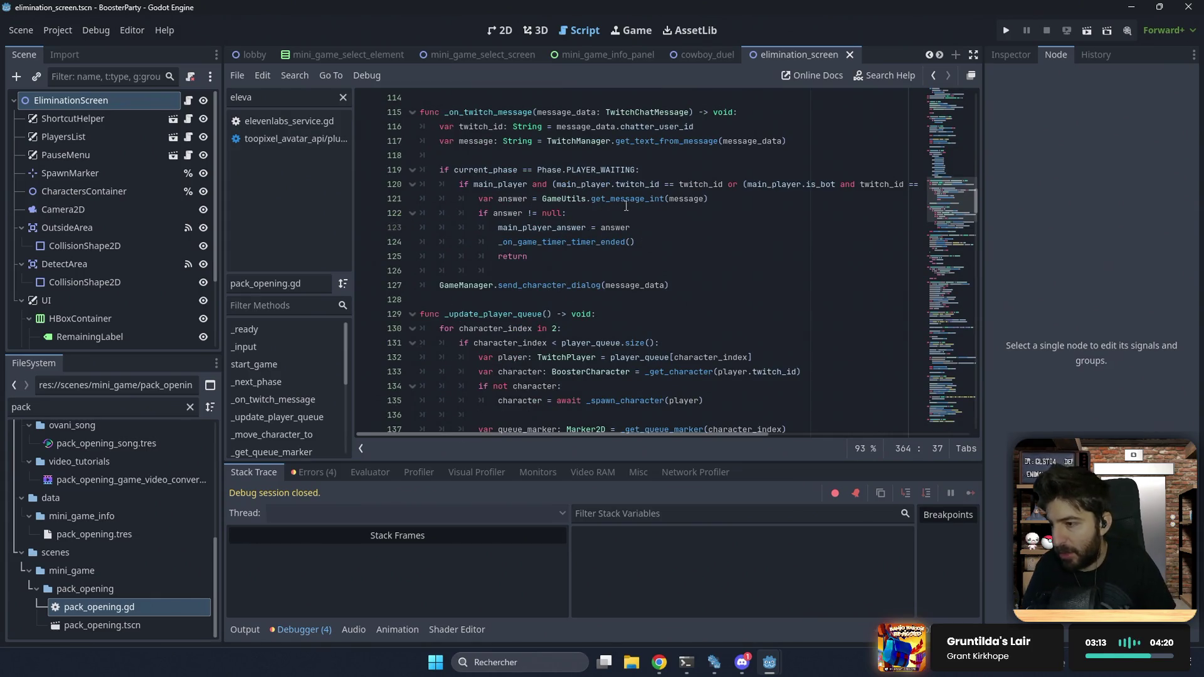
pyautogui.moveTo(640, 199)
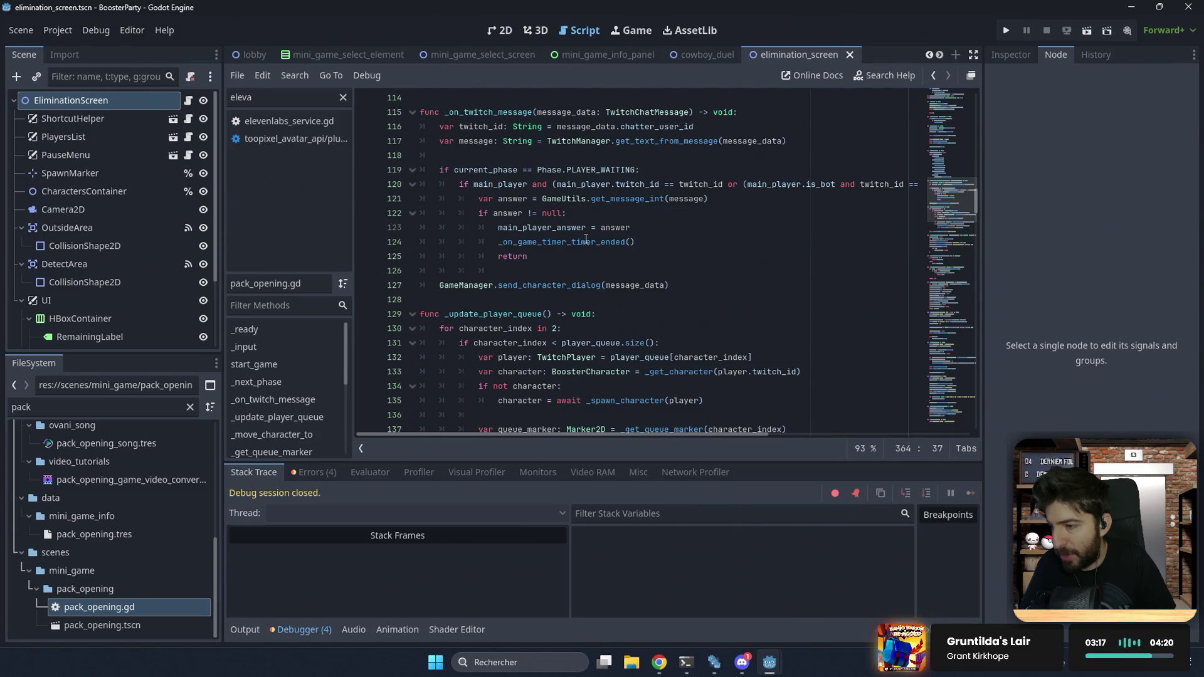
# Add 'if answer > 0 and answer <= MAX_CARDS:' on line 123 below the null check.
pyautogui.click(730, 197)
pyautogui.click(572, 213)
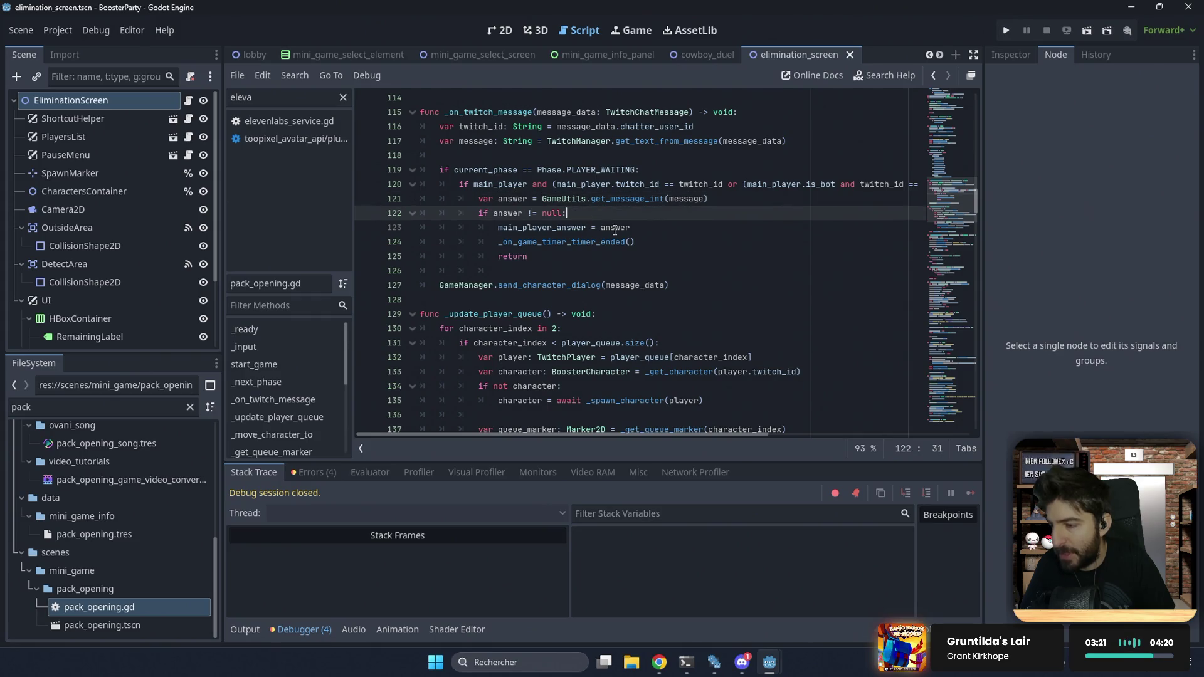
pyautogui.press('Return')
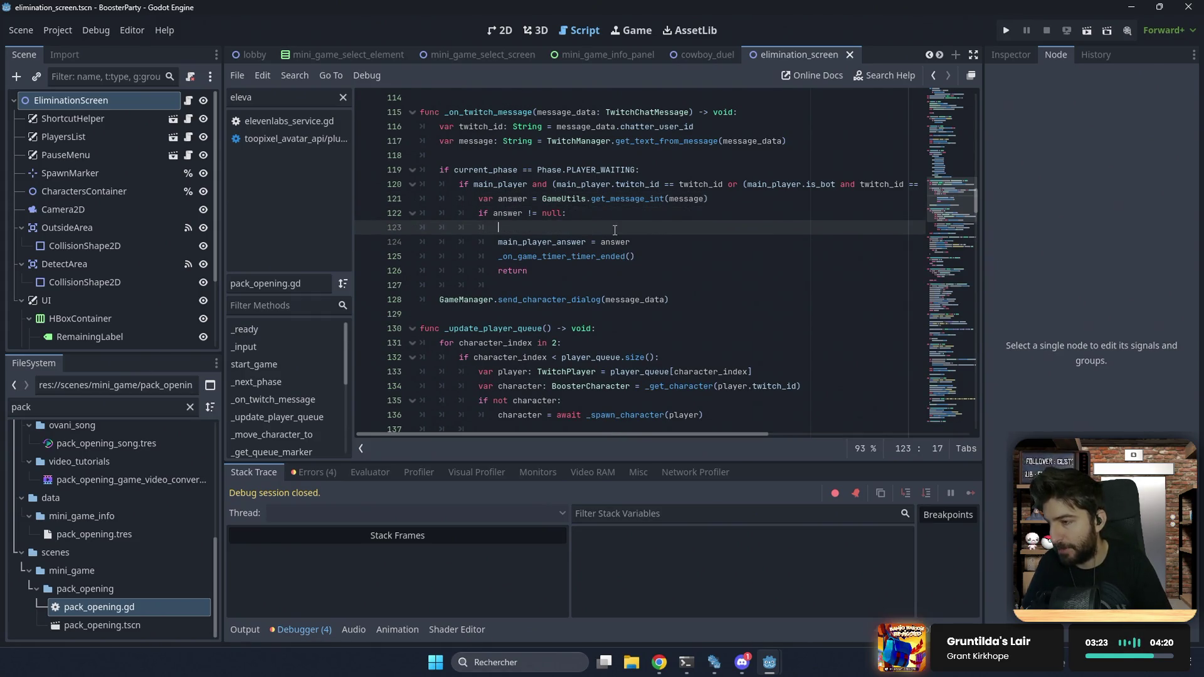
pyautogui.write('if an')
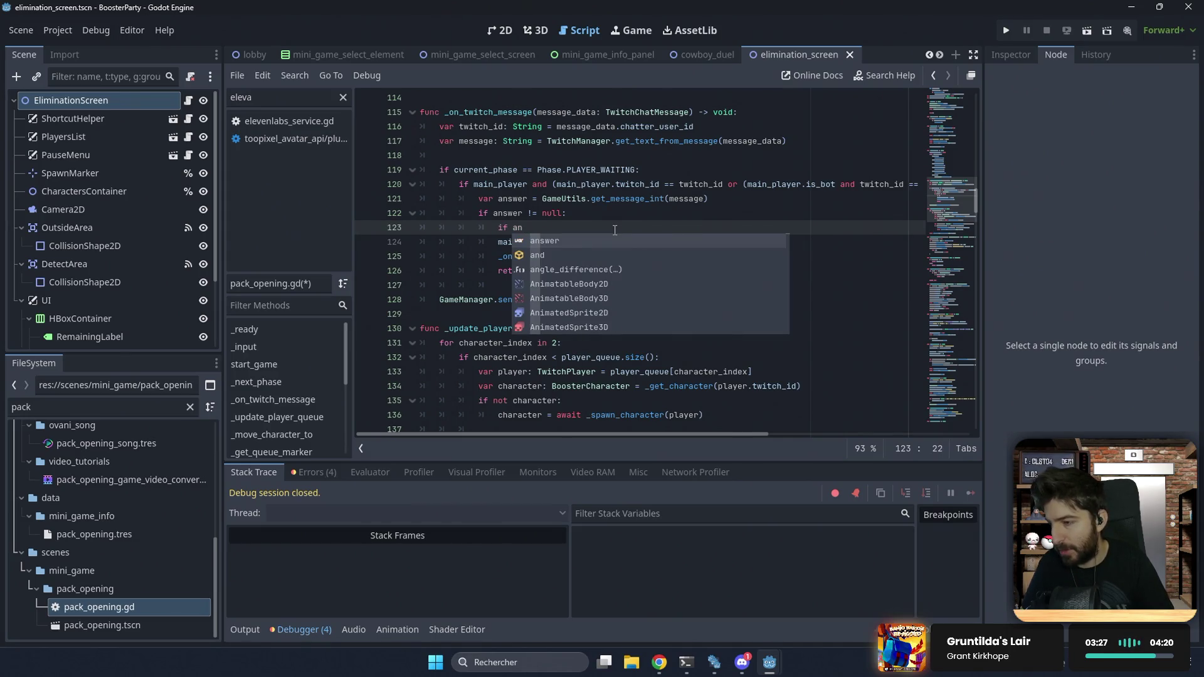
pyautogui.press('Return')
pyautogui.write('> 0 ')
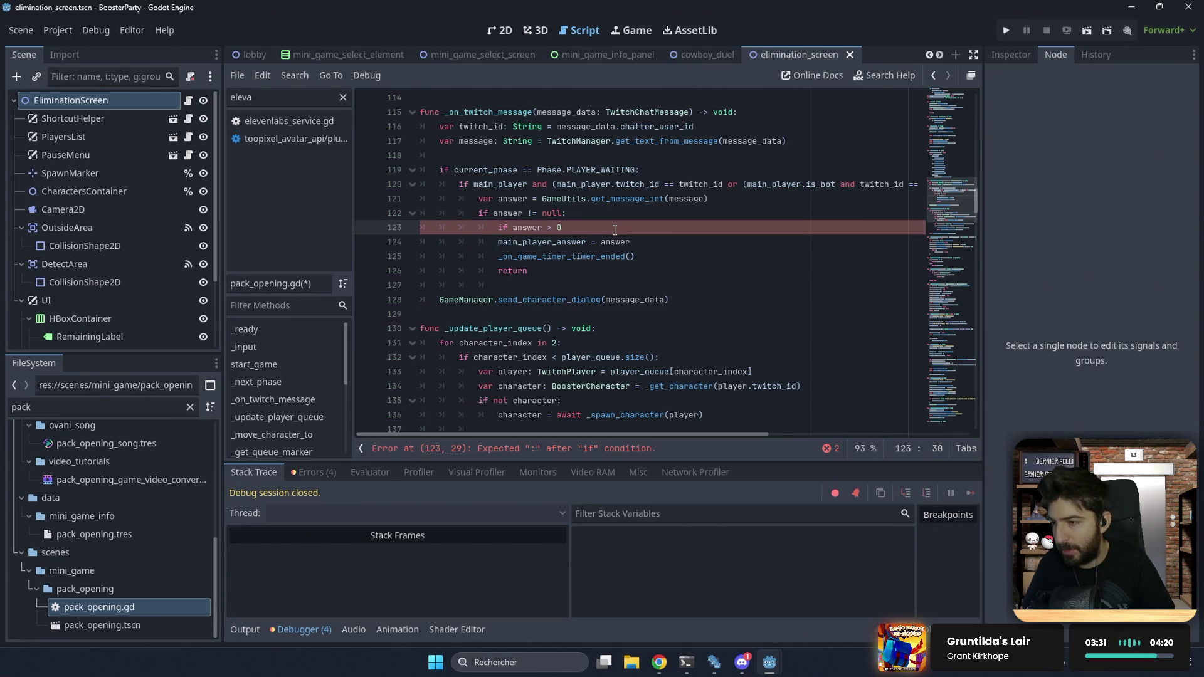
pyautogui.write('and')
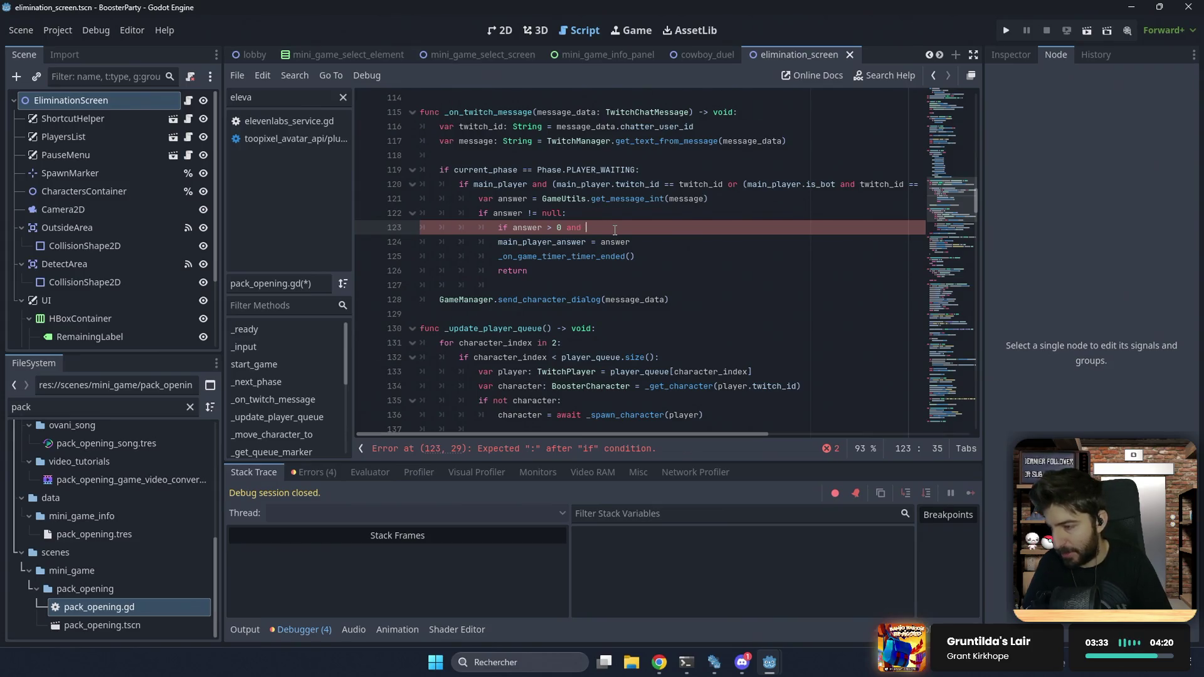
pyautogui.press('BackSpace')
pyautogui.press('BackSpace')
pyautogui.press('BackSpace')
pyautogui.write('s')
pyautogui.press('Return')
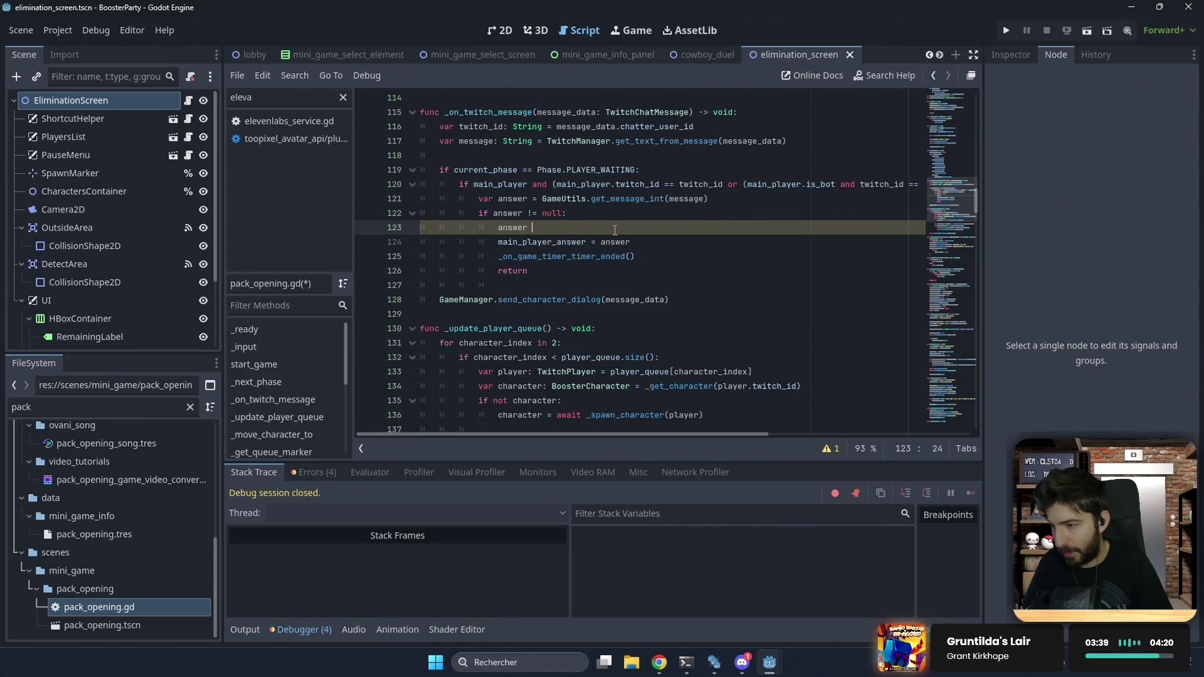
pyautogui.press('BackSpace')
pyautogui.press('BackSpace')
pyautogui.press('BackSpace')
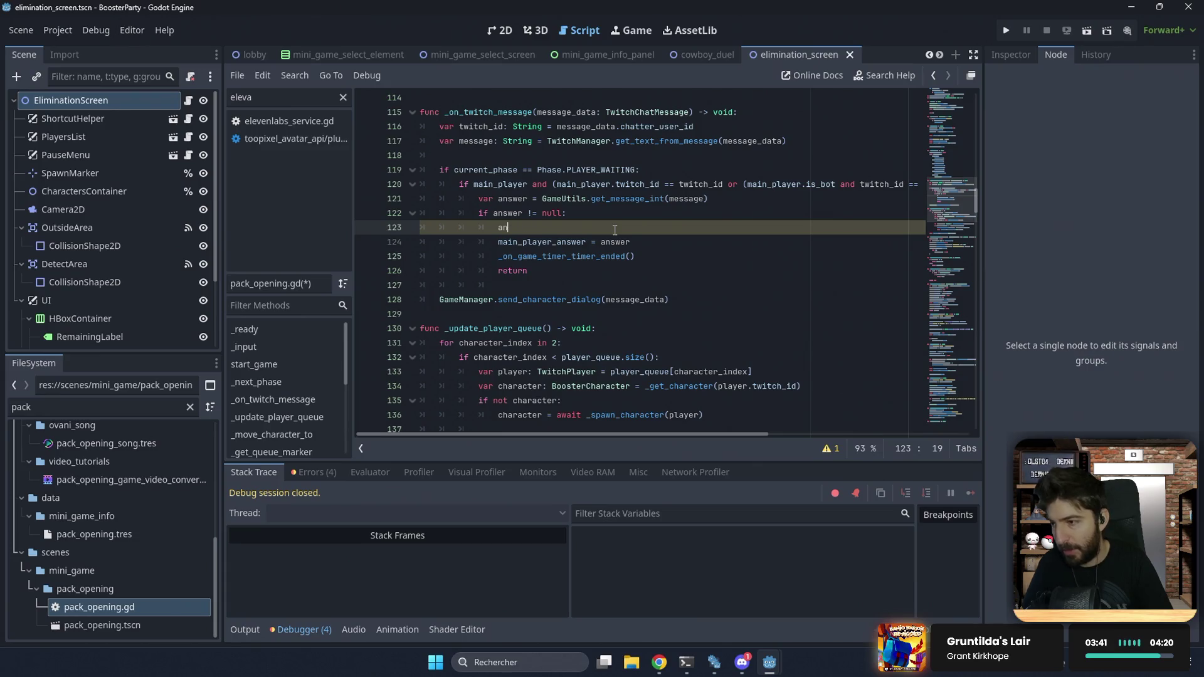
pyautogui.write('if ')
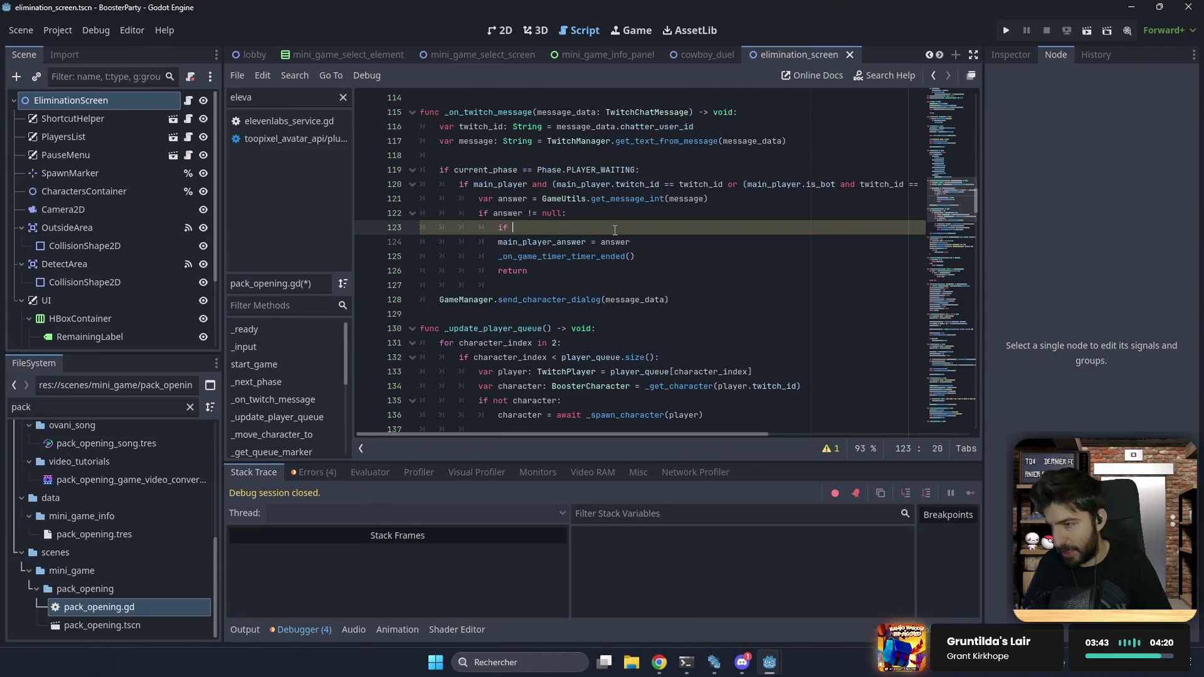
pyautogui.write('an')
pyautogui.press('Return')
pyautogui.write('0 and a')
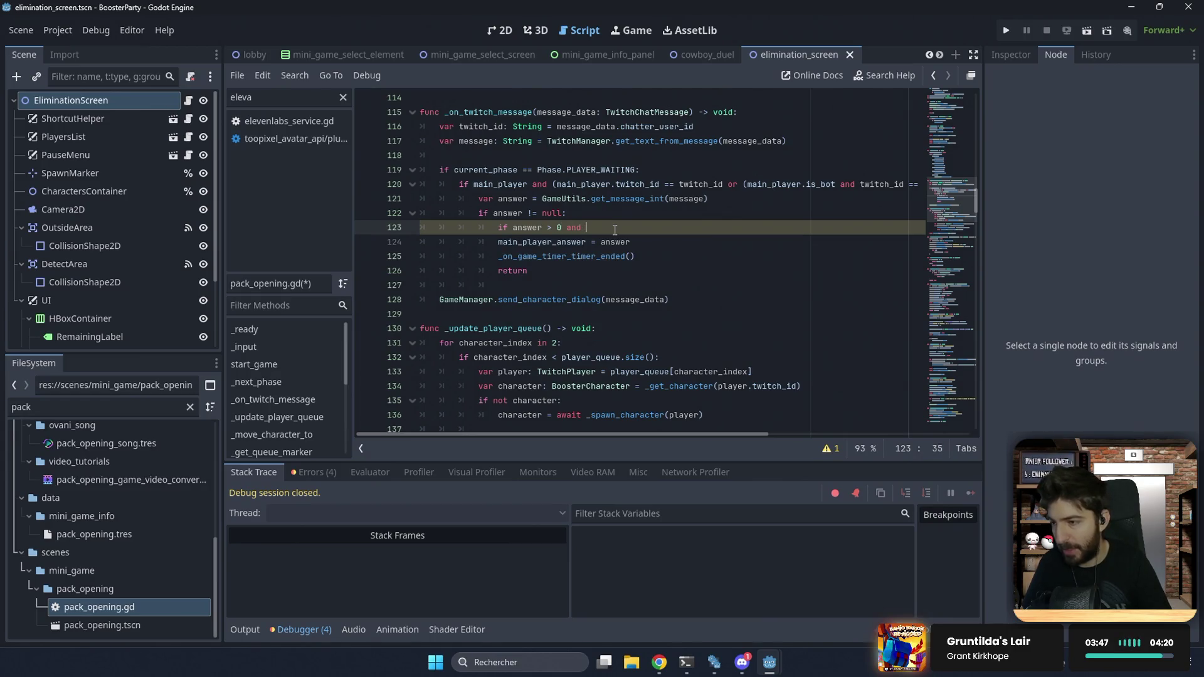
pyautogui.write('n')
pyautogui.press('Return')
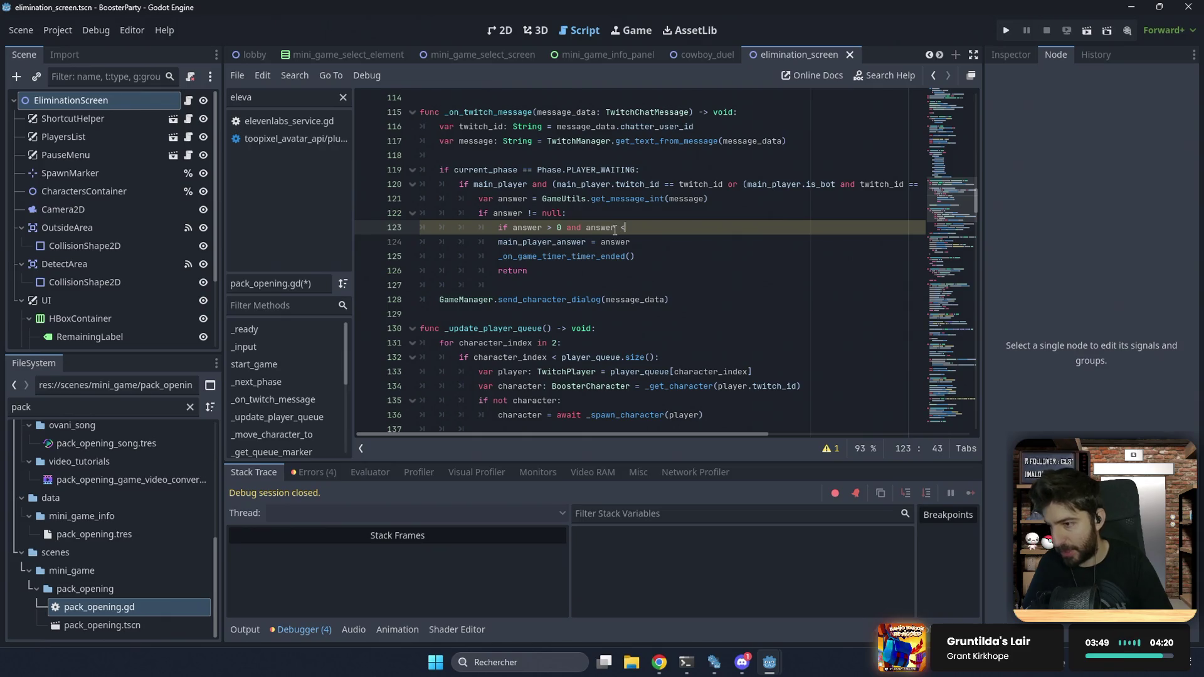
pyautogui.write('= M')
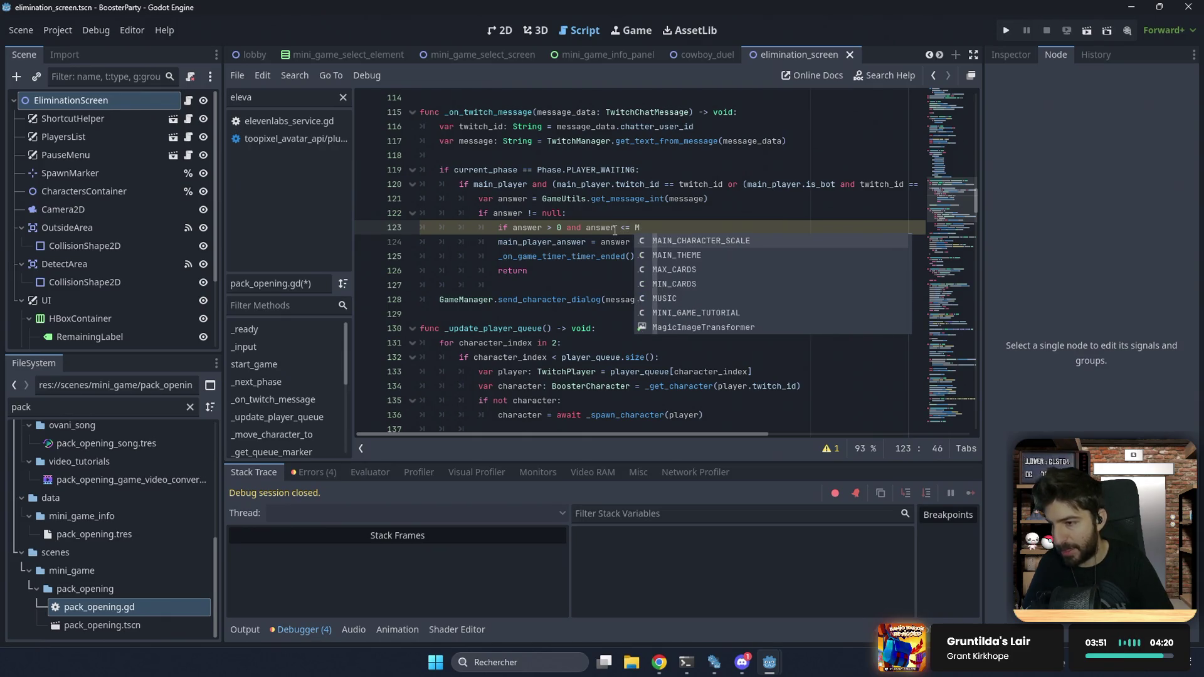
pyautogui.press('Down')
pyautogui.press('Down')
pyautogui.press('Return')
pyautogui.hotkey('ctrl', 's')
pyautogui.write(':')
# Indent lines 124–126 under the new condition and save pack_opening.gd.
pyautogui.moveTo(552, 270)
pyautogui.mouseDown()
pyautogui.moveTo(414, 271)
pyautogui.moveTo(374, 243)
pyautogui.mouseUp()
pyautogui.press('Tab')
pyautogui.hotkey('ctrl', 's')
pyautogui.click(685, 269)
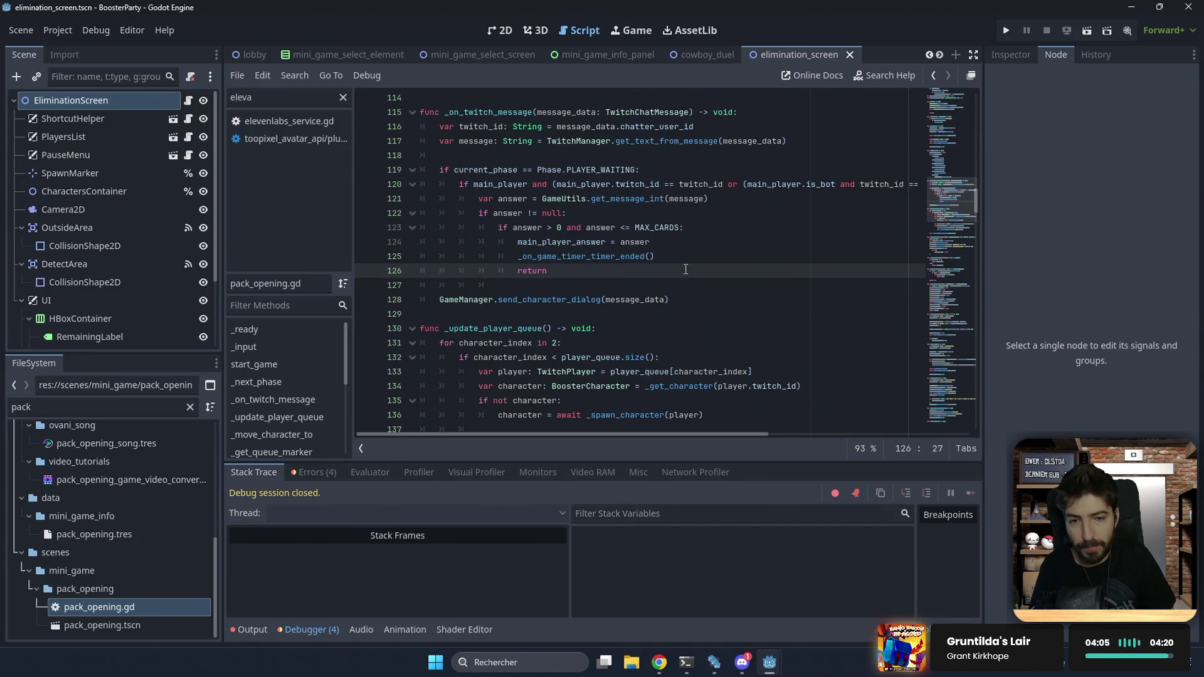
pyautogui.click(700, 261)
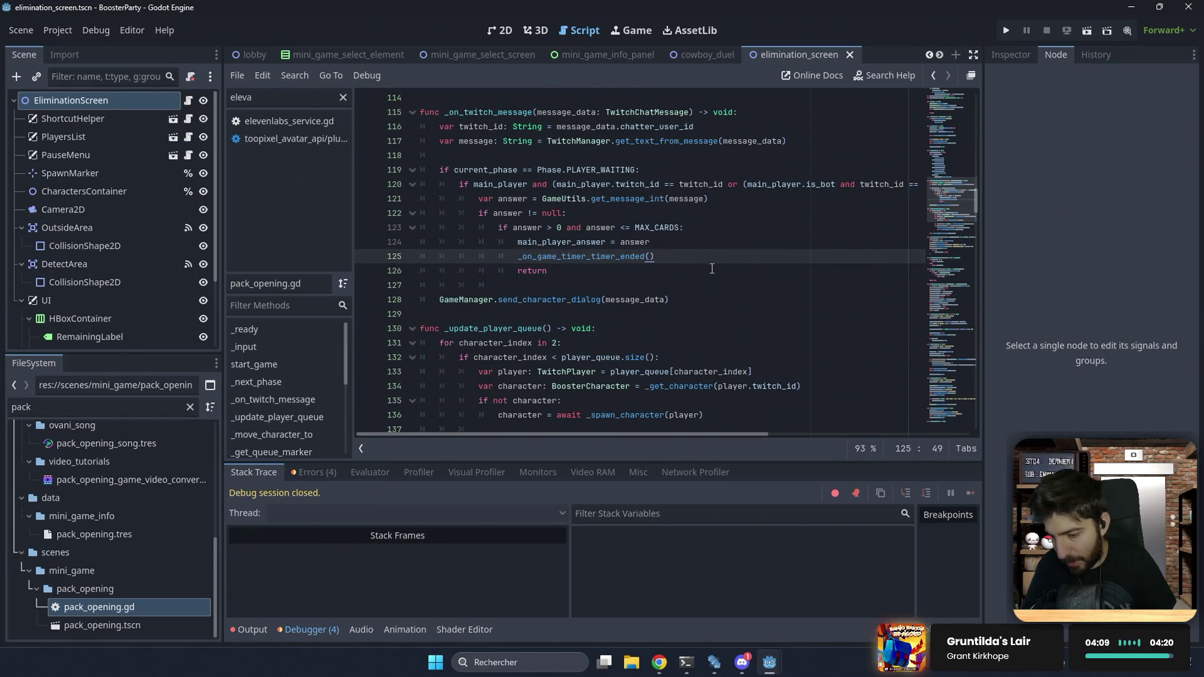
pyautogui.scroll(-2, 693, 54)
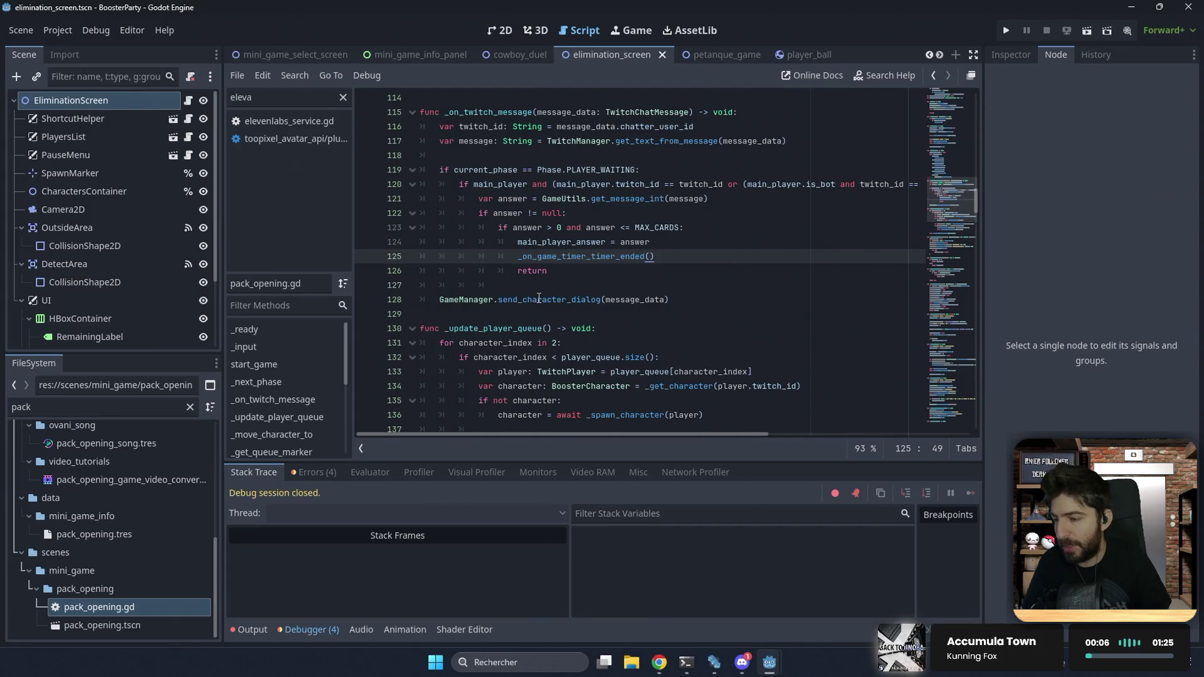
pyautogui.click(555, 286)
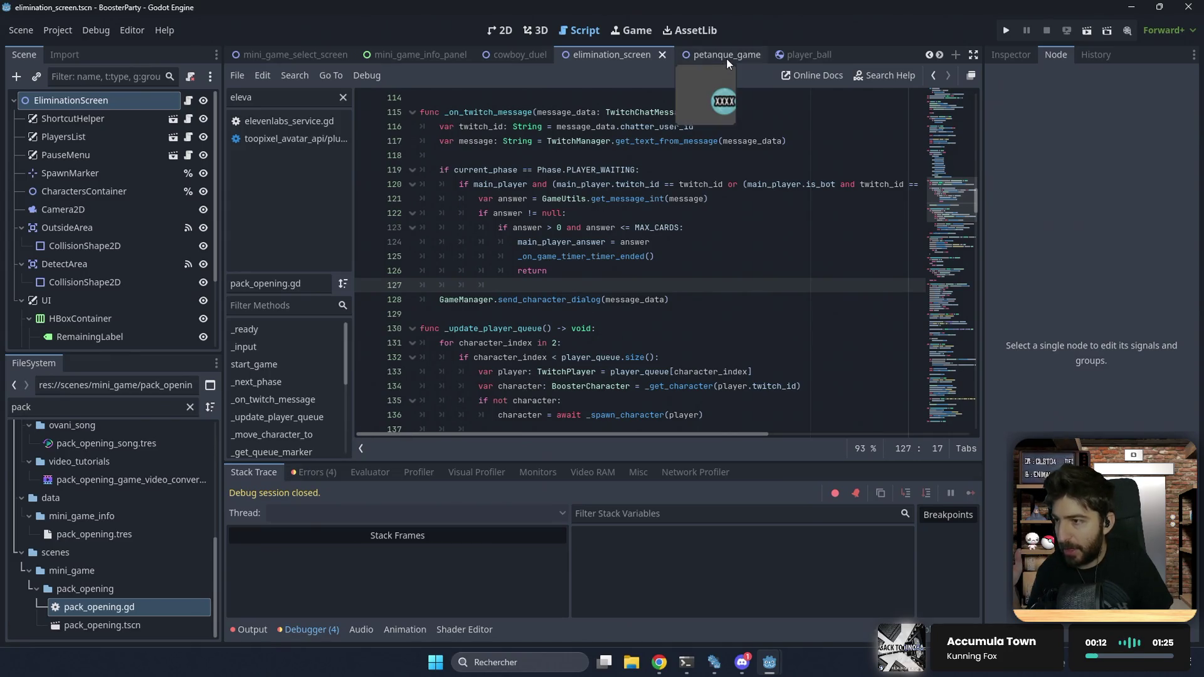
pyautogui.scroll(3, 726, 58)
pyautogui.scroll(-5, 726, 58)
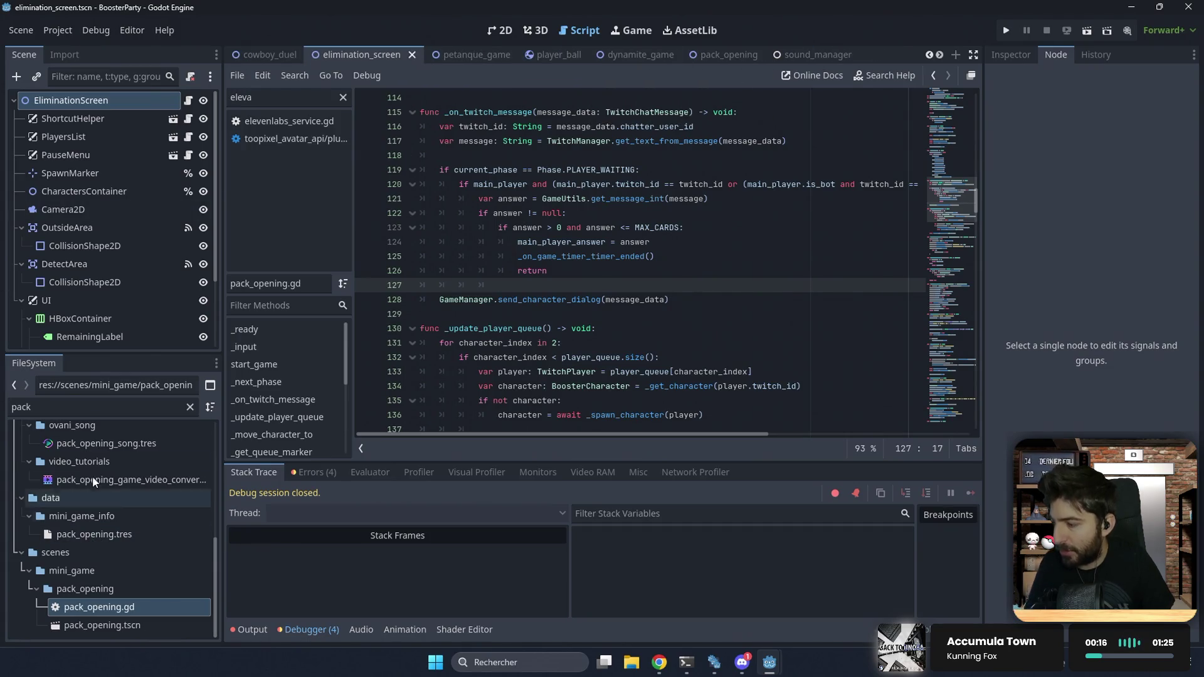
pyautogui.doubleClick(36, 406)
pyautogui.write('door')
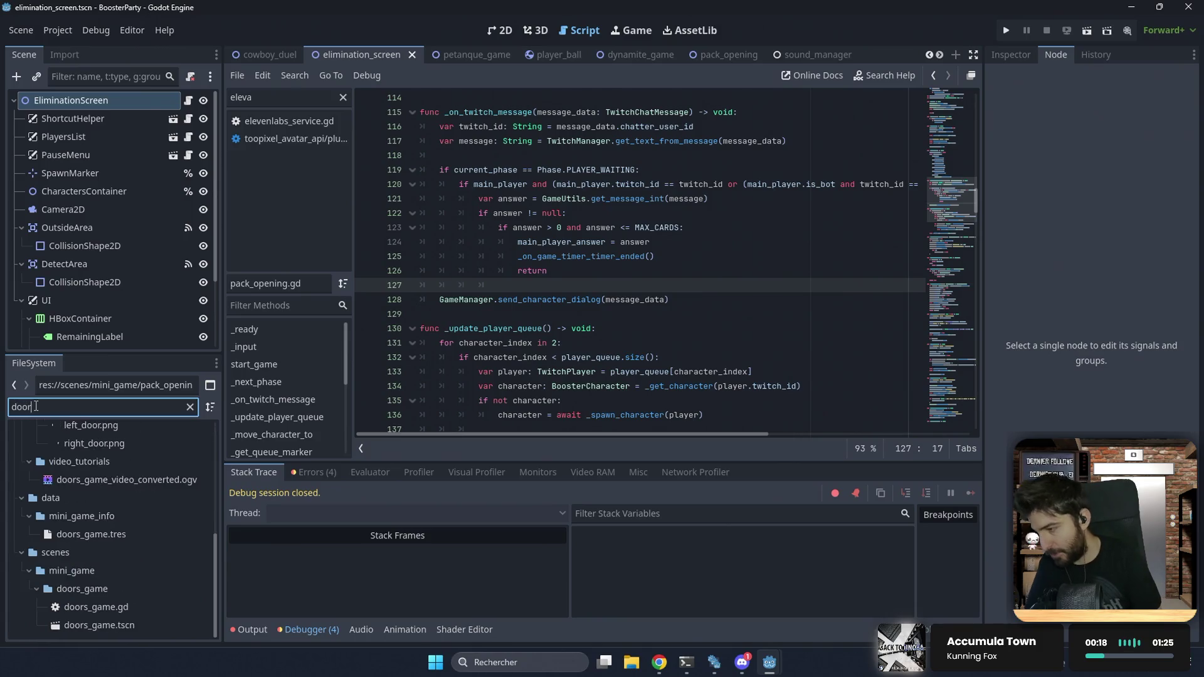
pyautogui.doubleClick(115, 612)
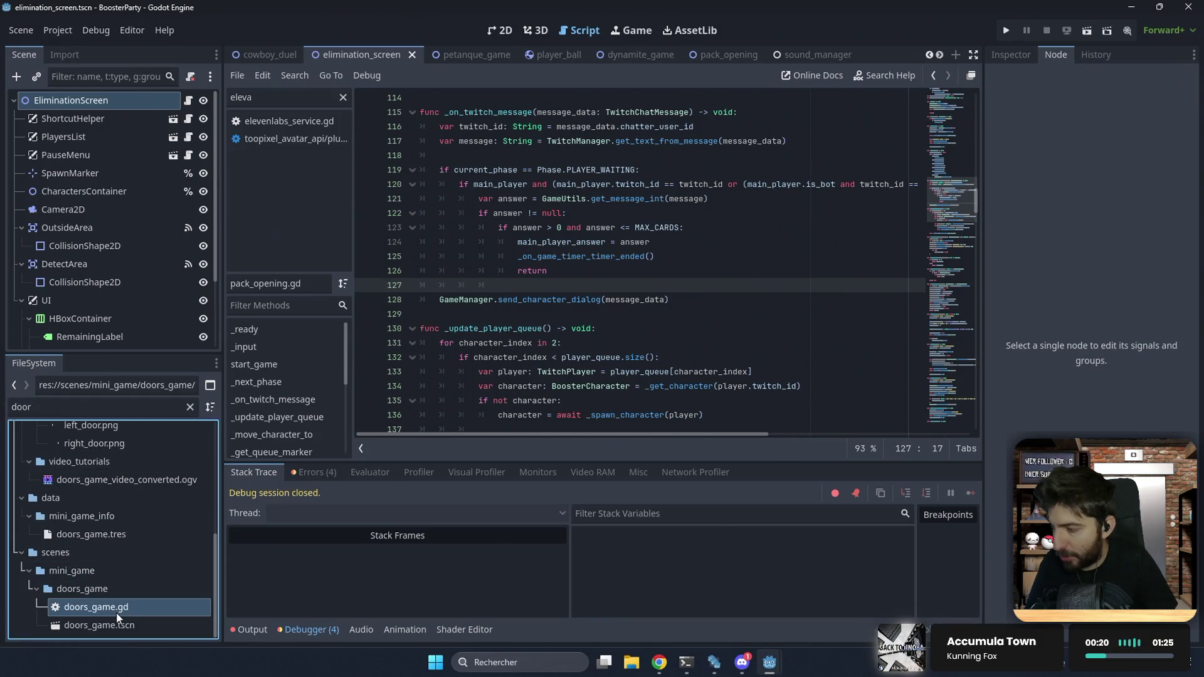
pyautogui.click(600, 222)
pyautogui.scroll(-1, 584, 229)
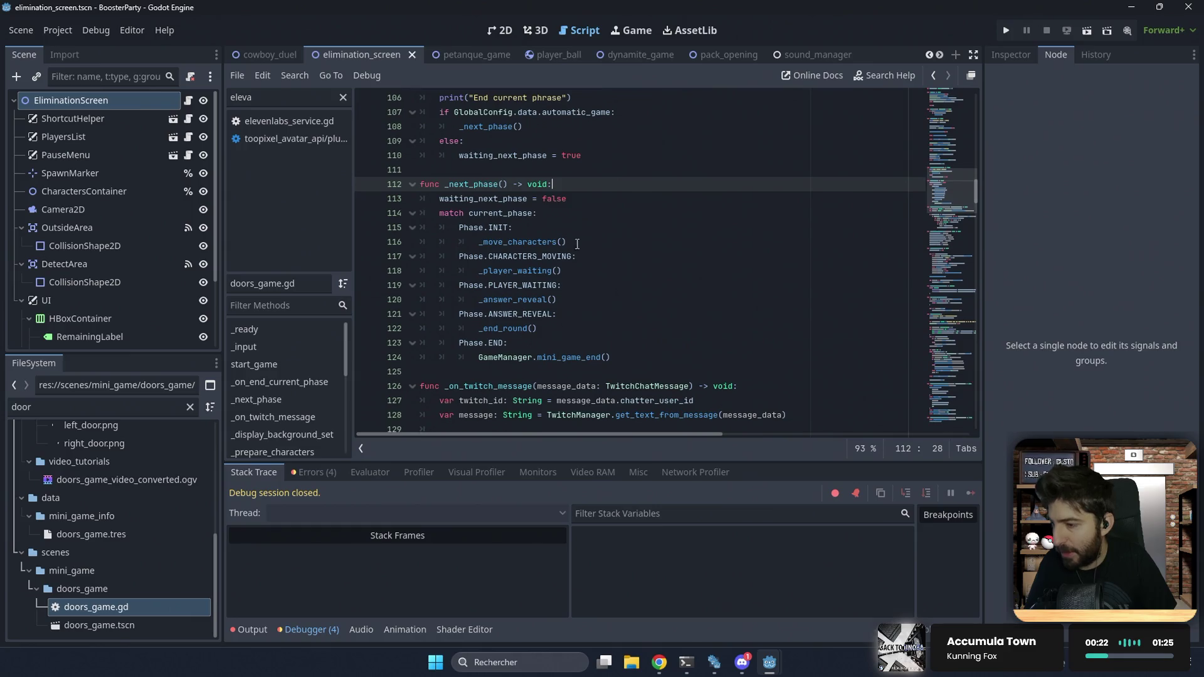
pyautogui.scroll(-5, 538, 278)
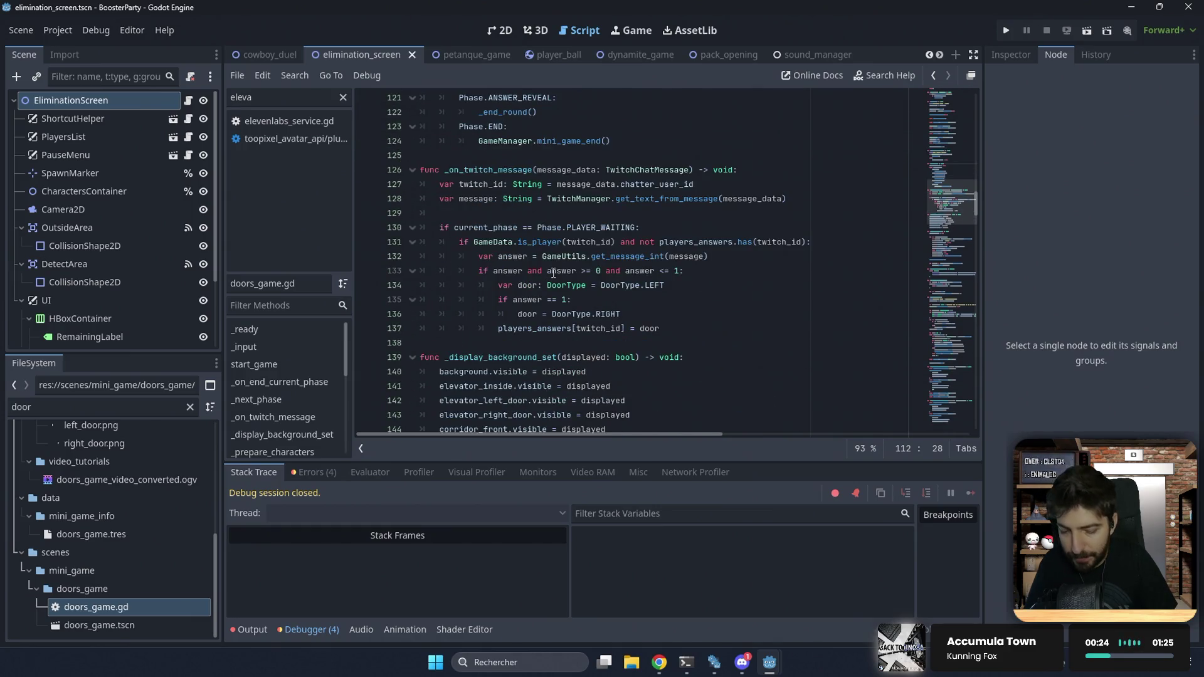
pyautogui.scroll(-3, 625, 230)
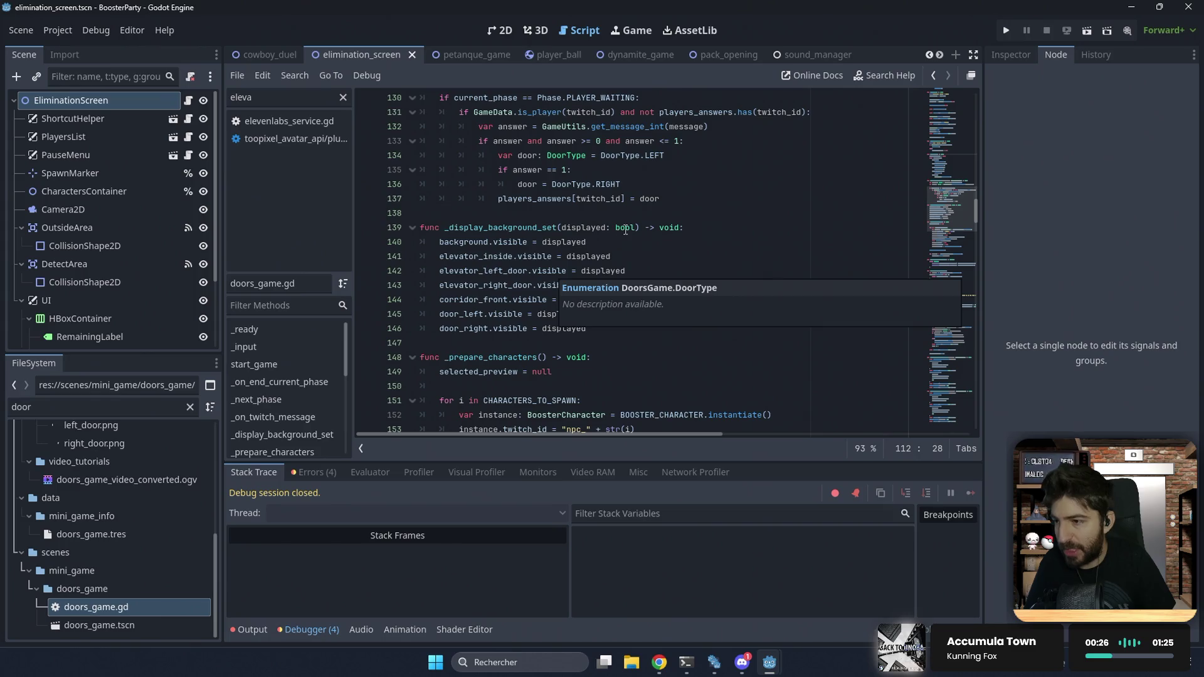
pyautogui.click(721, 228)
pyautogui.scroll(-3, 721, 228)
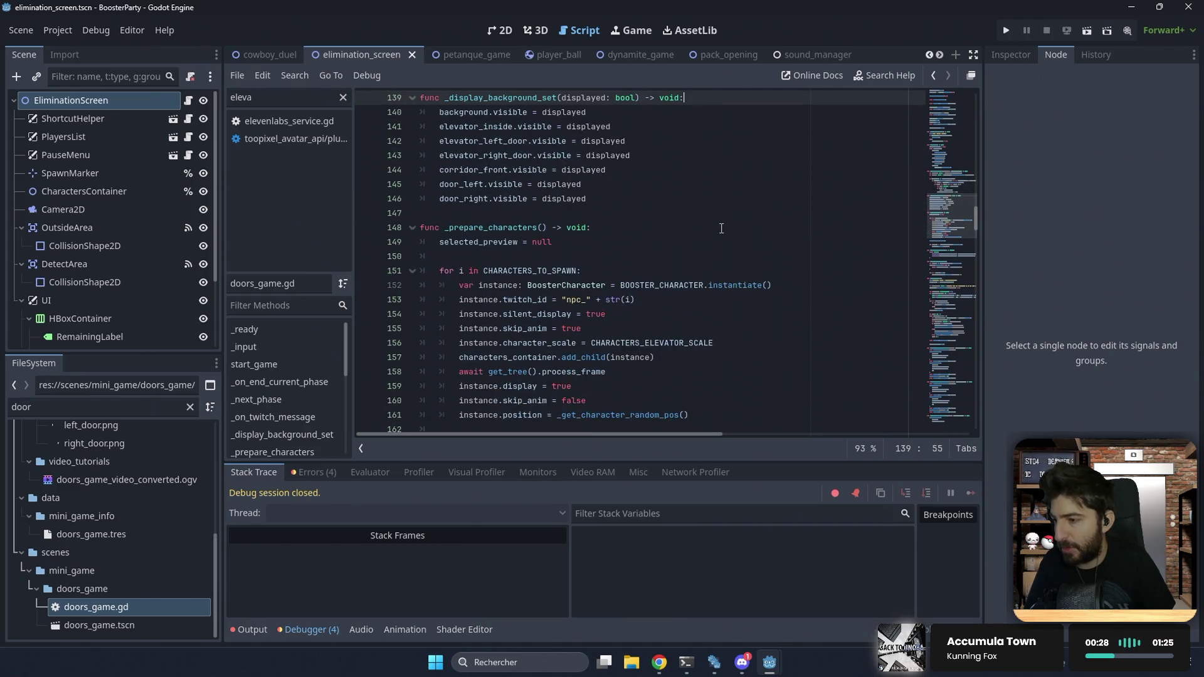
pyautogui.scroll(6, 557, 236)
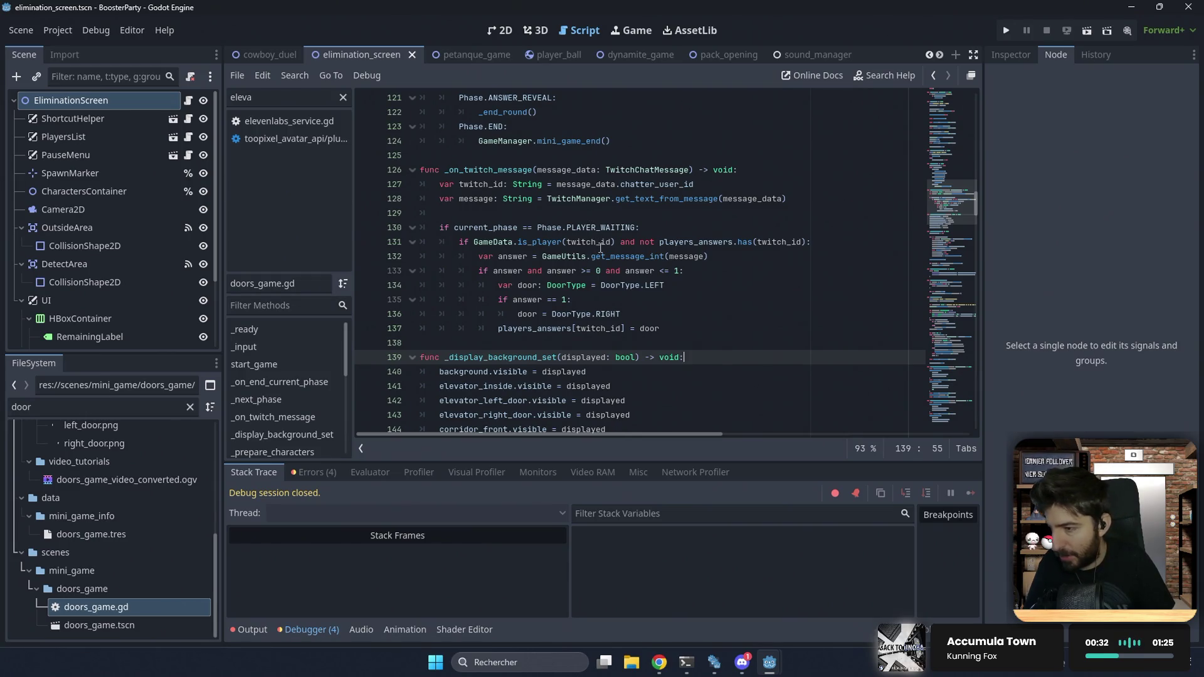
pyautogui.moveTo(600, 248)
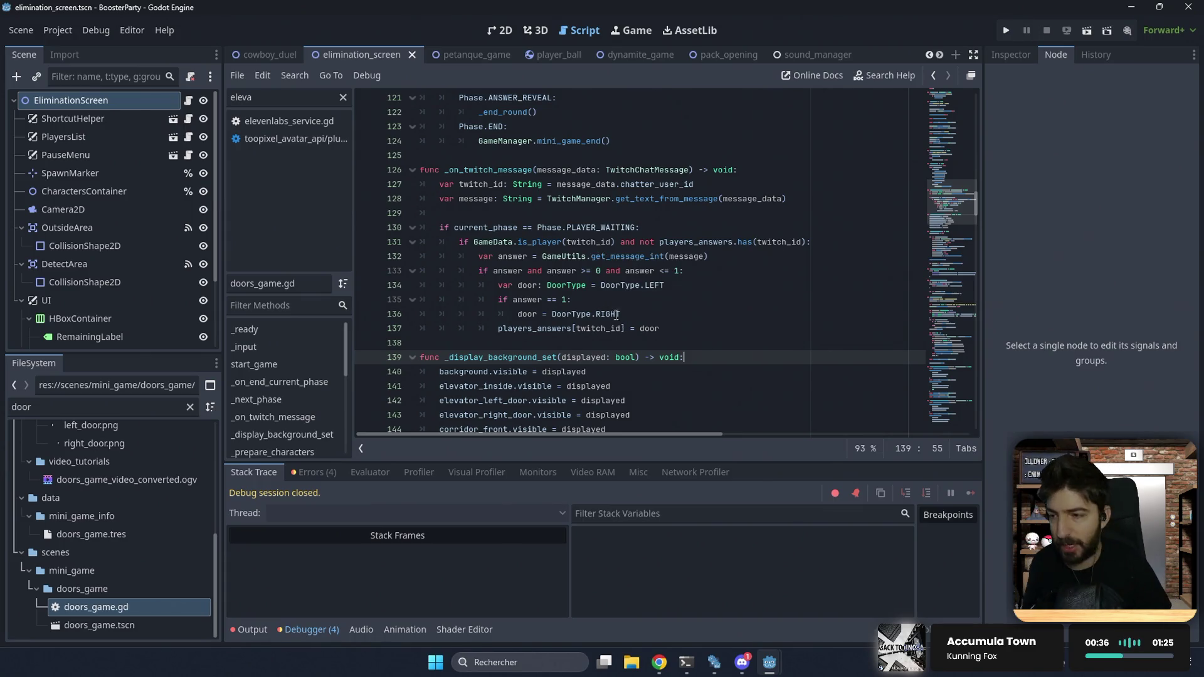
pyautogui.click(950, 383)
pyautogui.moveTo(949, 383); pyautogui.dragTo(951, 439)
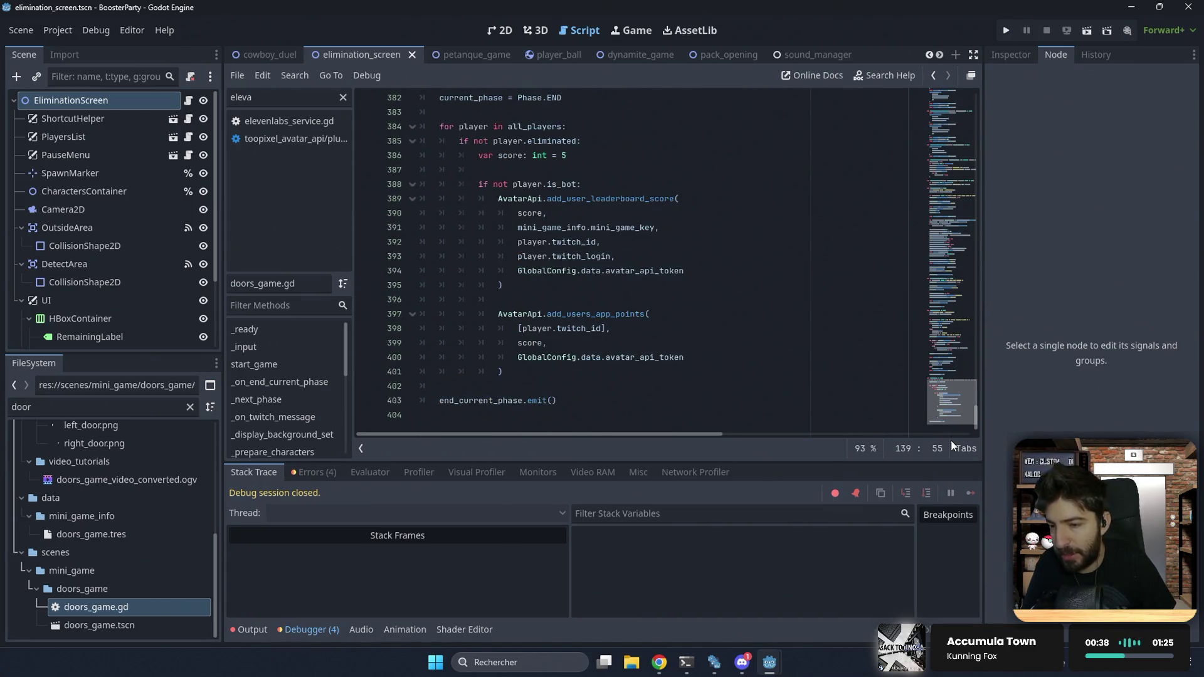
pyautogui.scroll(2, 438, 211)
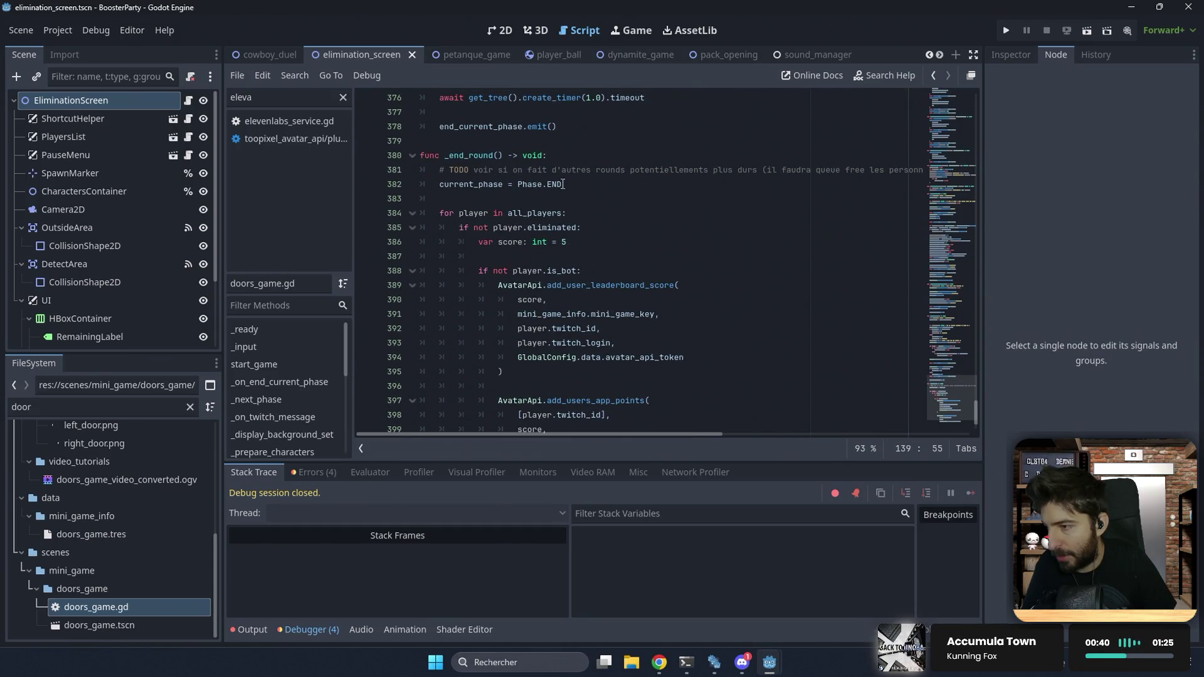
pyautogui.click(543, 214)
pyautogui.doubleClick(543, 214)
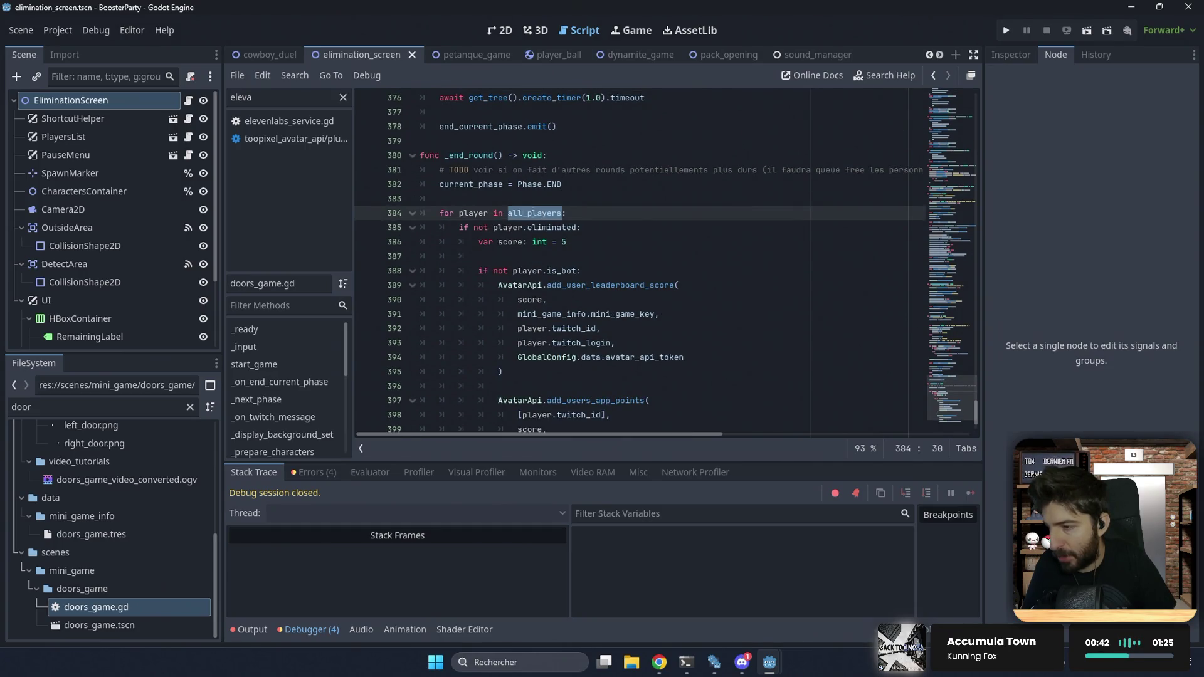
pyautogui.scroll(-2, 596, 400)
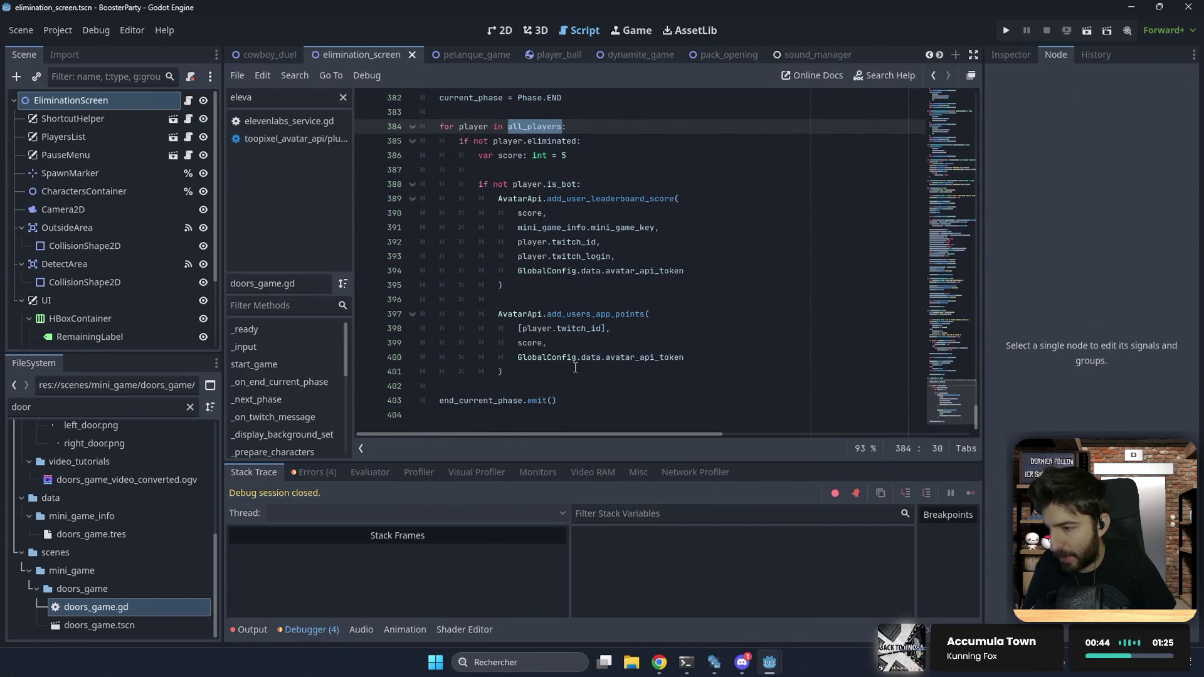
pyautogui.scroll(6, 927, 315)
pyautogui.moveTo(951, 337)
pyautogui.mouseDown()
pyautogui.moveTo(954, 129)
pyautogui.moveTo(966, 145)
pyautogui.mouseUp()
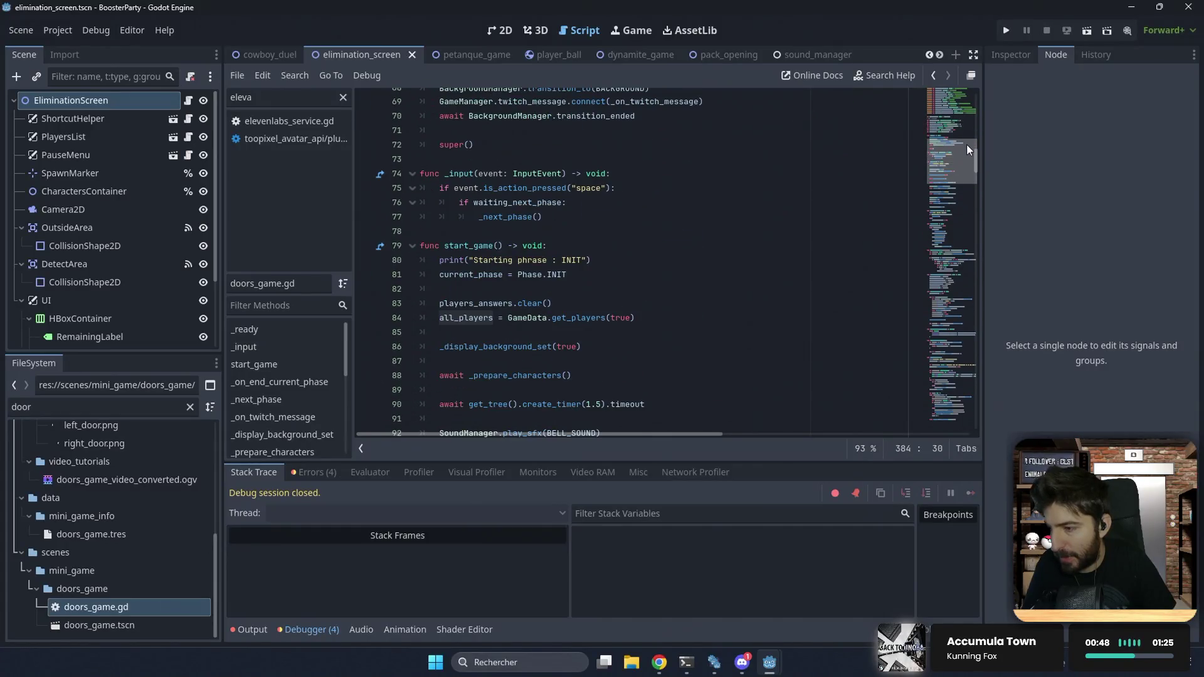
pyautogui.scroll(-3, 741, 242)
pyautogui.scroll(-2, 741, 242)
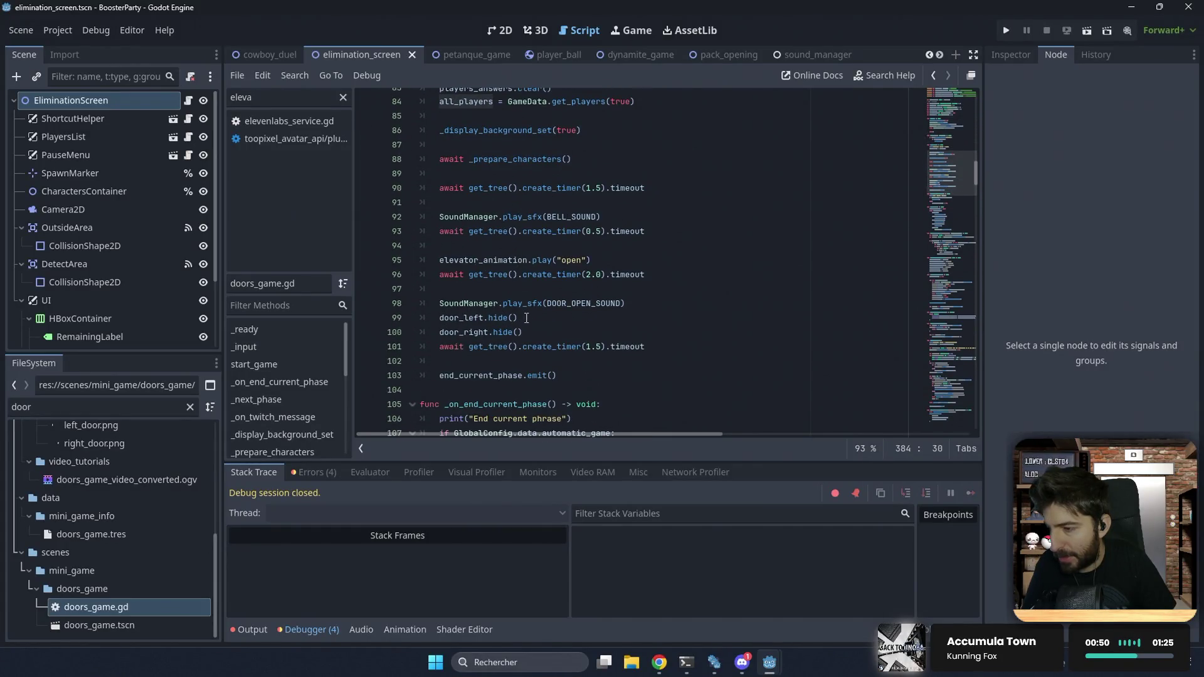
pyautogui.scroll(-3, 552, 335)
pyautogui.scroll(-8, 563, 276)
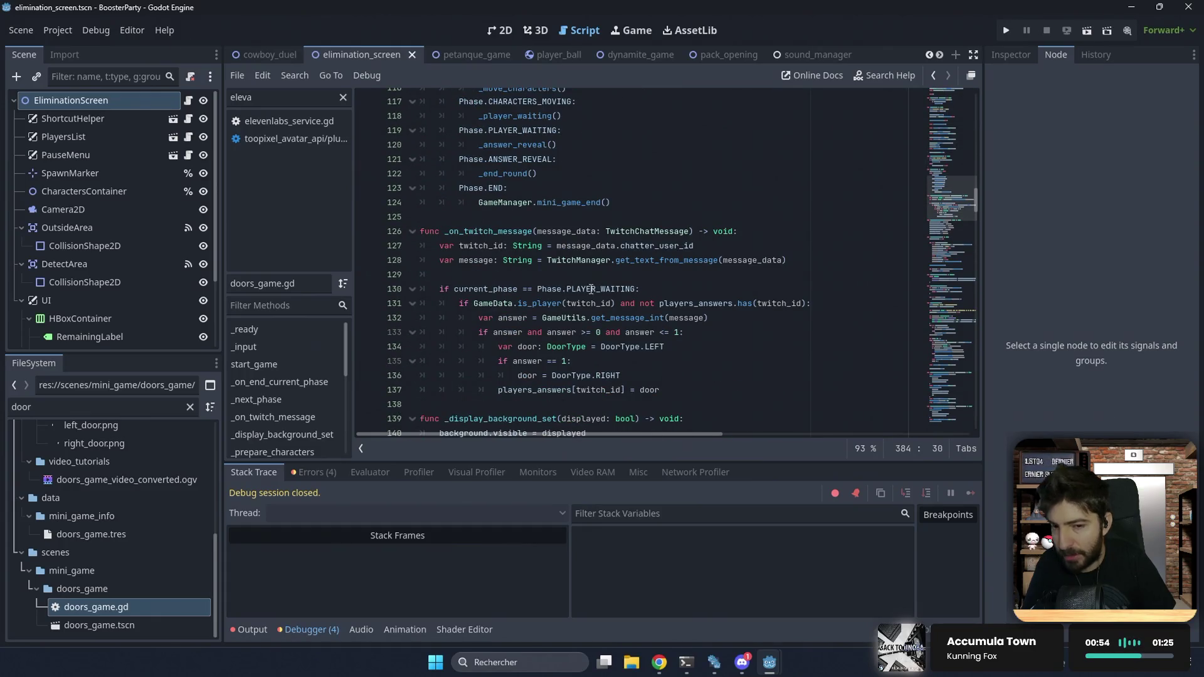
pyautogui.click(685, 292)
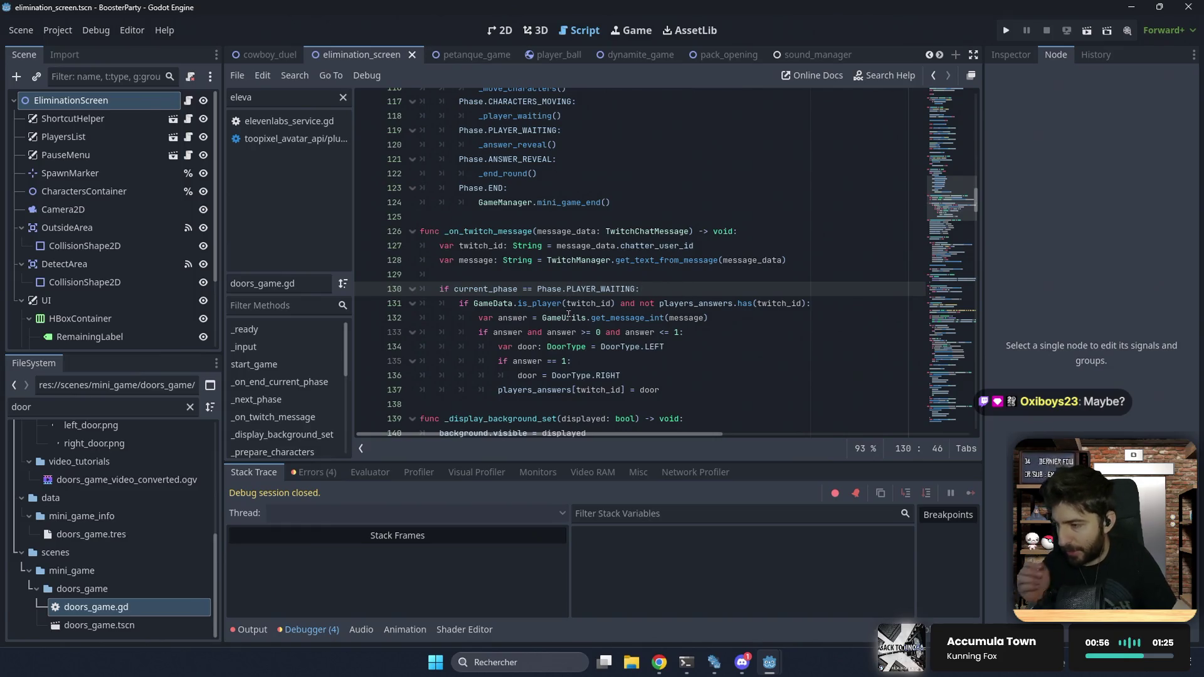
pyautogui.doubleClick(601, 289)
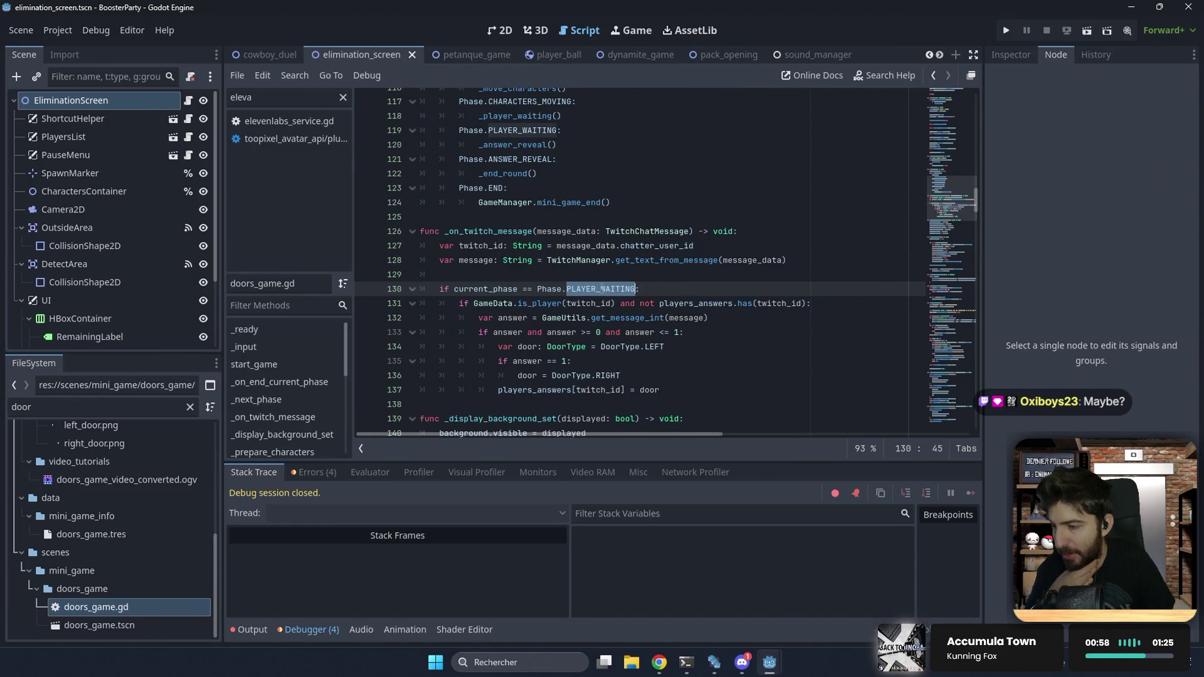
# Search all project files for PLAYER_WAITING and undo the stray line break on line 119.
pyautogui.doubleClick(536, 130)
pyautogui.hotkey('ctrl', 'shift', 'f')
pyautogui.press('Return')
pyautogui.press('Return')
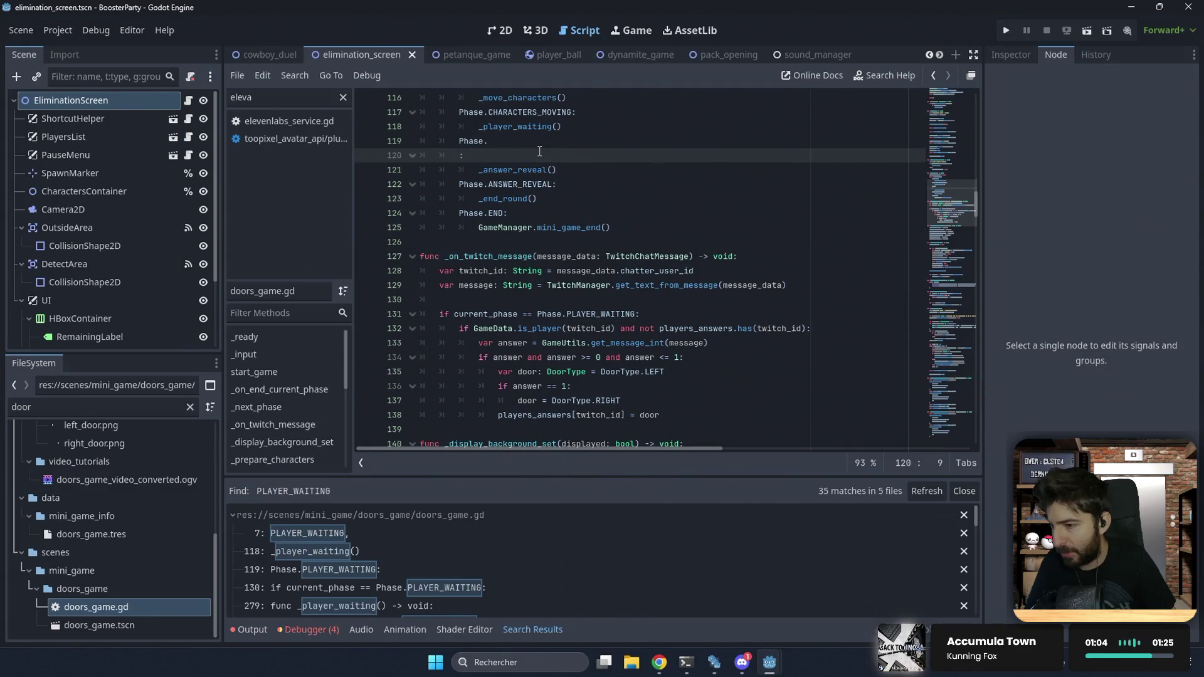
pyautogui.hotkey('ctrl', 'z')
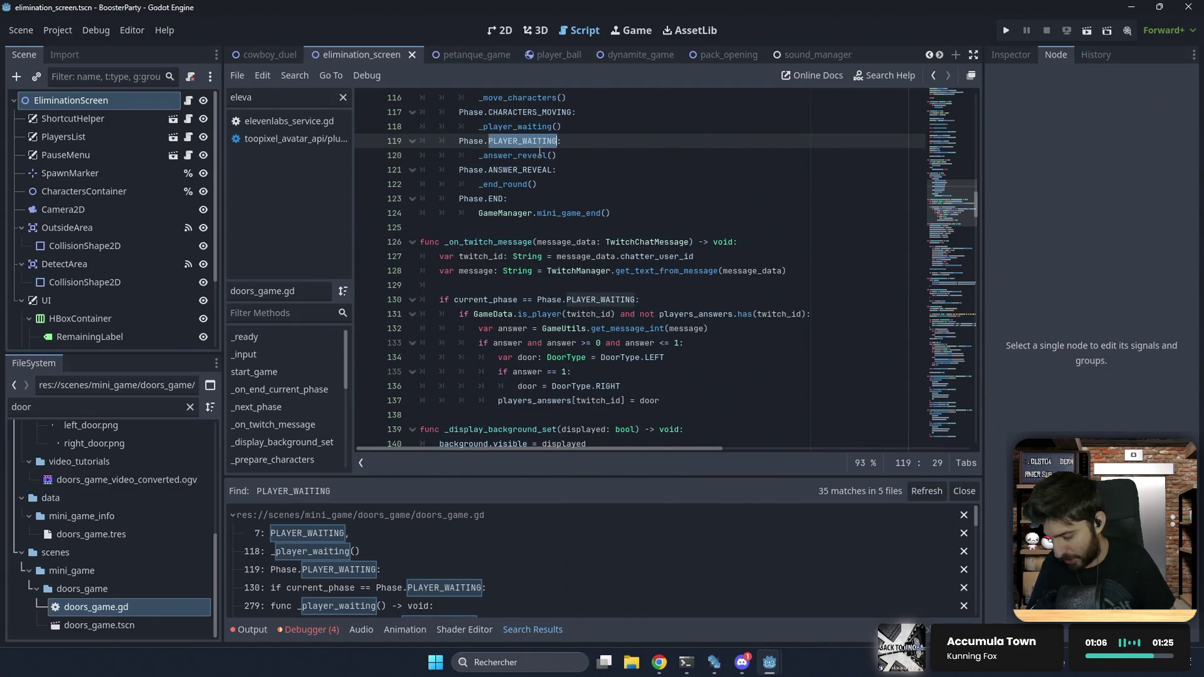
pyautogui.hotkey('ctrl', 'shift', 'f')
pyautogui.press('Return')
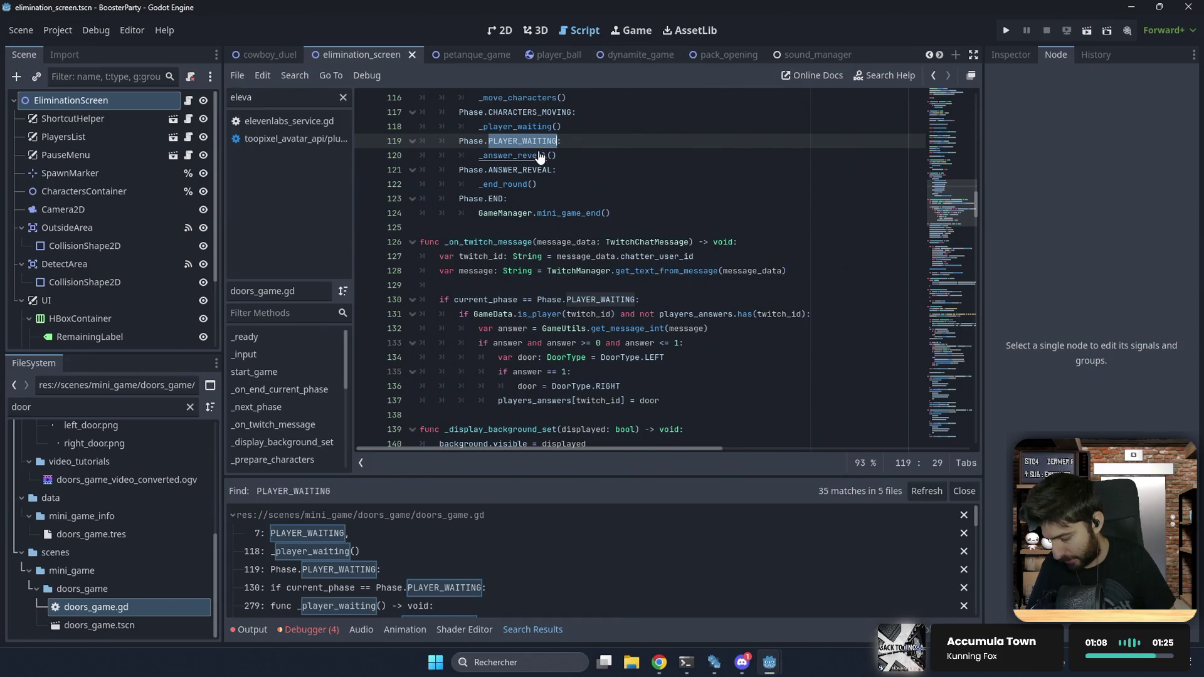
# Step through PLAYER_WAITING matches in doors_game.gd, then return to the answer range check on line 133.
pyautogui.hotkey('ctrl', 'f')
pyautogui.press('Return')
pyautogui.press('Return')
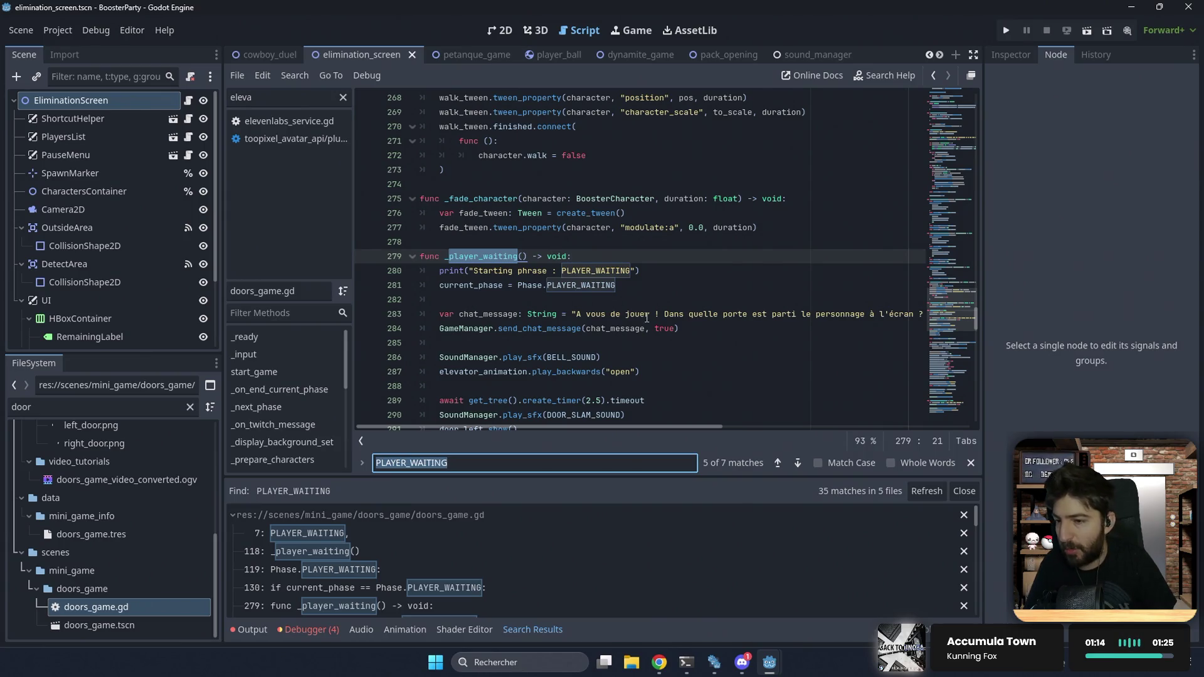
pyautogui.scroll(10, 646, 317)
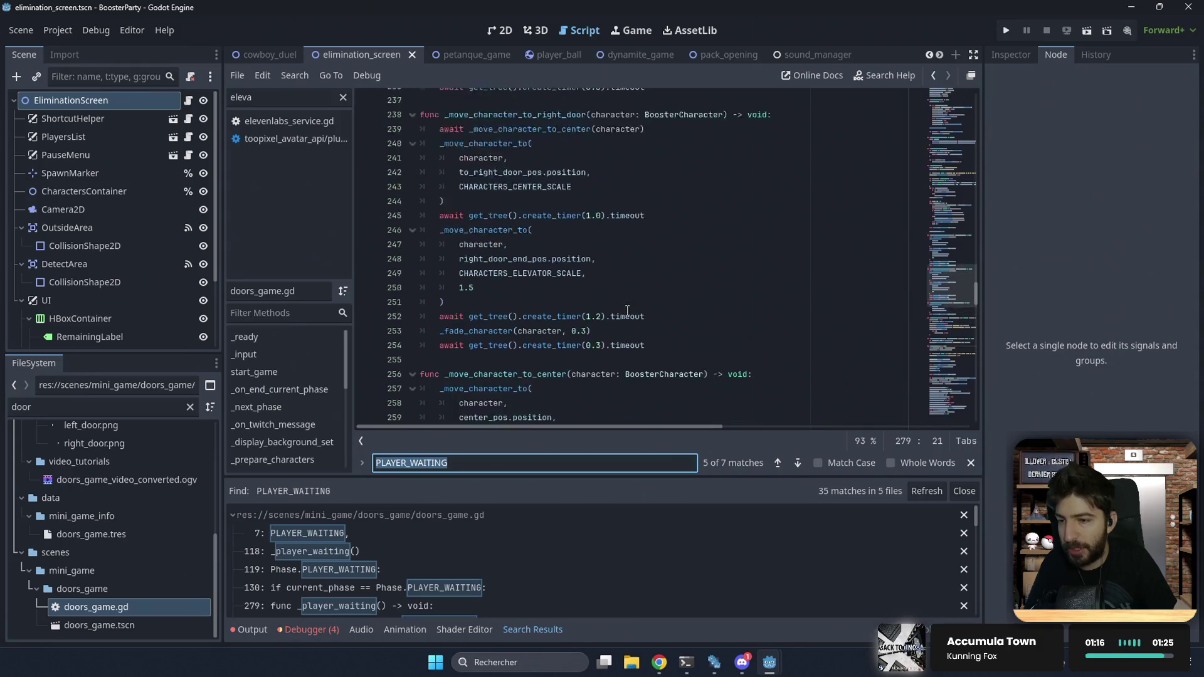
pyautogui.scroll(7, 627, 310)
pyautogui.moveTo(951, 254); pyautogui.dragTo(954, 187)
pyautogui.moveTo(946, 250)
pyautogui.mouseDown()
pyautogui.moveTo(954, 163)
pyautogui.moveTo(966, 182)
pyautogui.mouseUp()
pyautogui.click(735, 312)
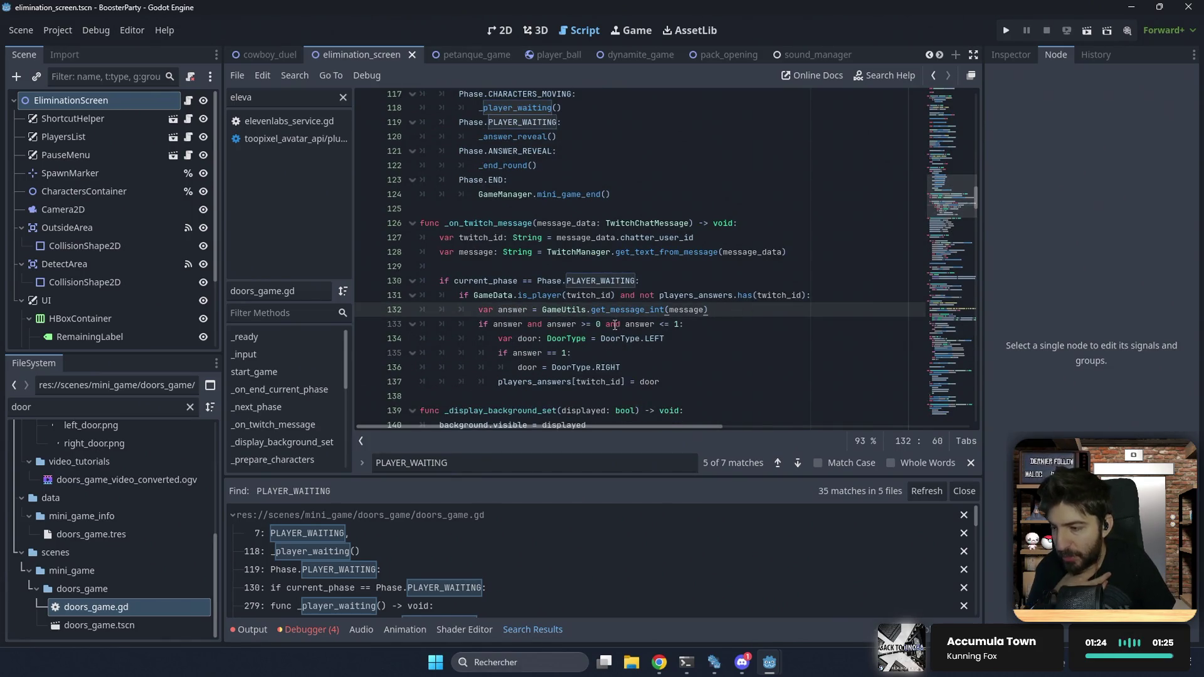
pyautogui.click(671, 325)
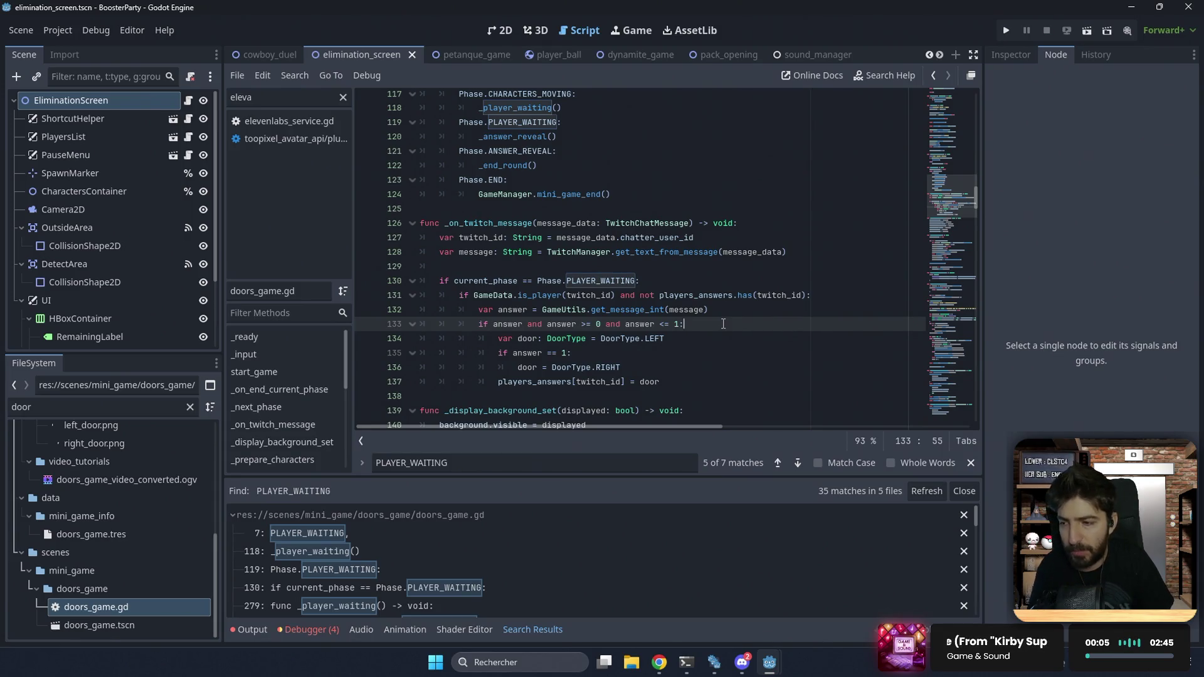
pyautogui.scroll(-2, 746, 341)
# Rewrite line 133 as 'if answer and (answer == 0 or answer == 1):'.
pyautogui.click(587, 238)
pyautogui.press('BackSpace')
pyautogui.write('=')
pyautogui.hotkey('ctrl', 'Left')
pyautogui.hotkey('ctrl', 'Left')
pyautogui.hotkey('ctrl', 'space')
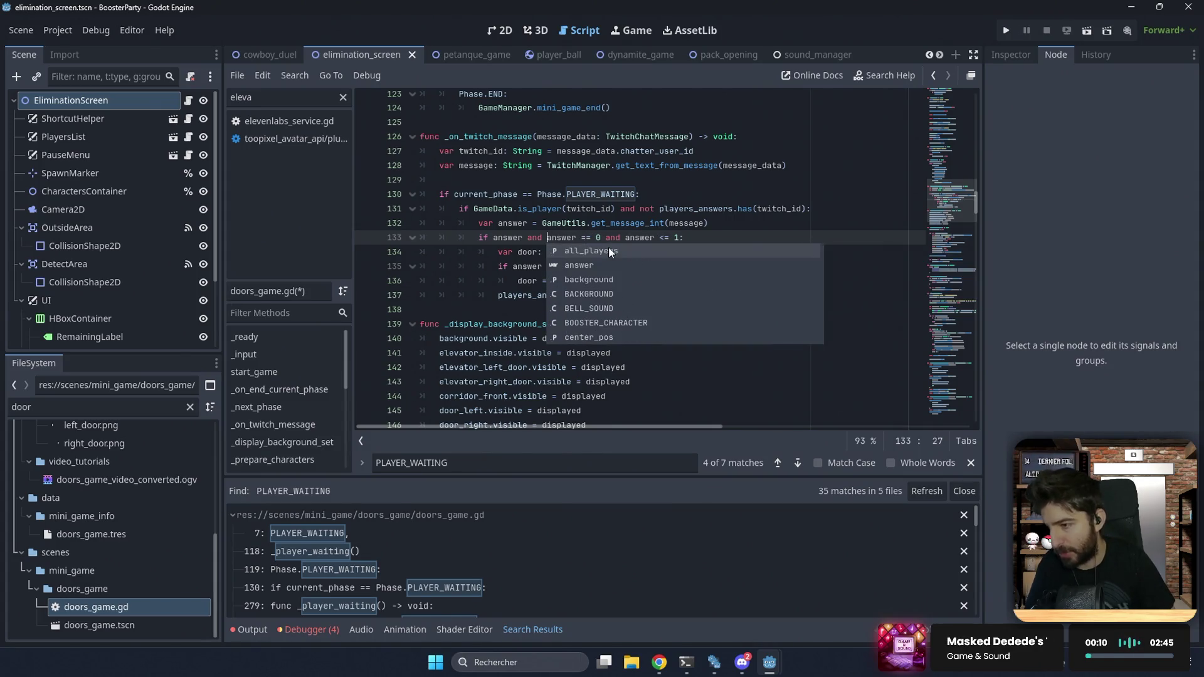
pyautogui.write('(')
pyautogui.press('Right')
pyautogui.press('Right')
pyautogui.press('Right')
pyautogui.press('Right')
pyautogui.press('Right')
pyautogui.press('Delete')
pyautogui.press('Delete')
pyautogui.press('Delete')
pyautogui.write('or')
pyautogui.press('Right')
pyautogui.press('Right')
pyautogui.press('Right')
pyautogui.press('Right')
pyautogui.press('Right')
pyautogui.press('Right')
pyautogui.press('Delete')
pyautogui.write('=')
pyautogui.press('Right')
pyautogui.press('Right')
pyautogui.press('Right')
pyautogui.write(')')
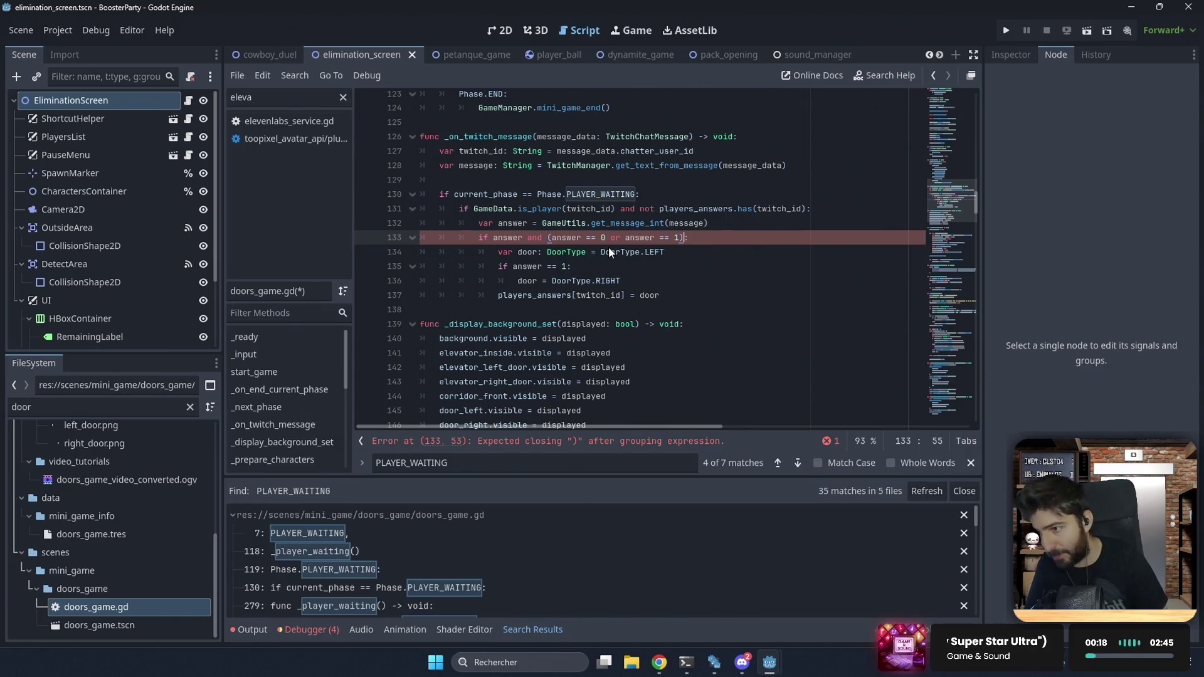
# Review lines 134–137 and search doors_game.gd for players_answers.
pyautogui.doubleClick(516, 233)
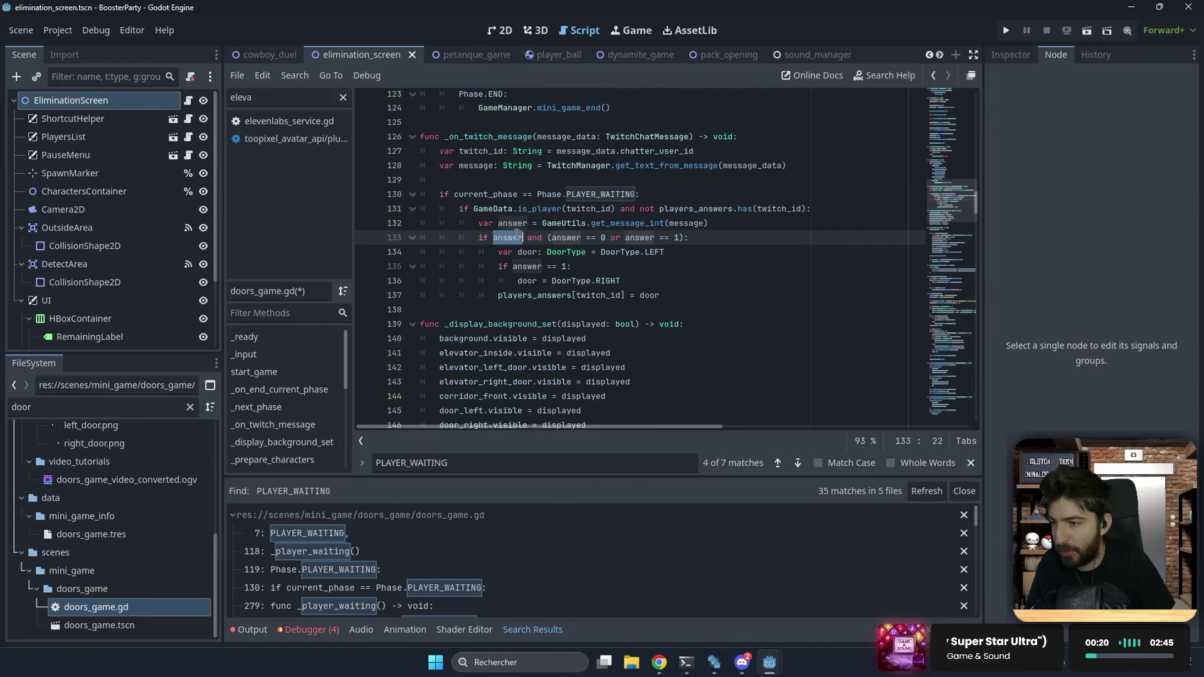
pyautogui.click(558, 237)
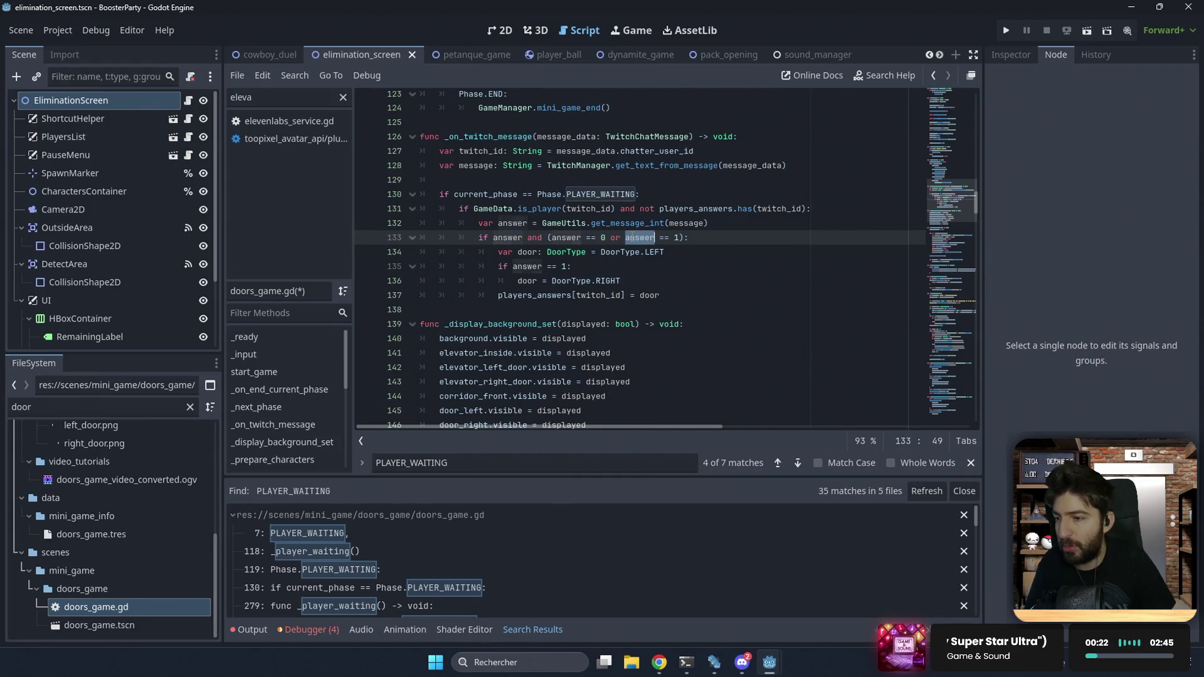
pyautogui.moveTo(520, 253); pyautogui.dragTo(683, 252)
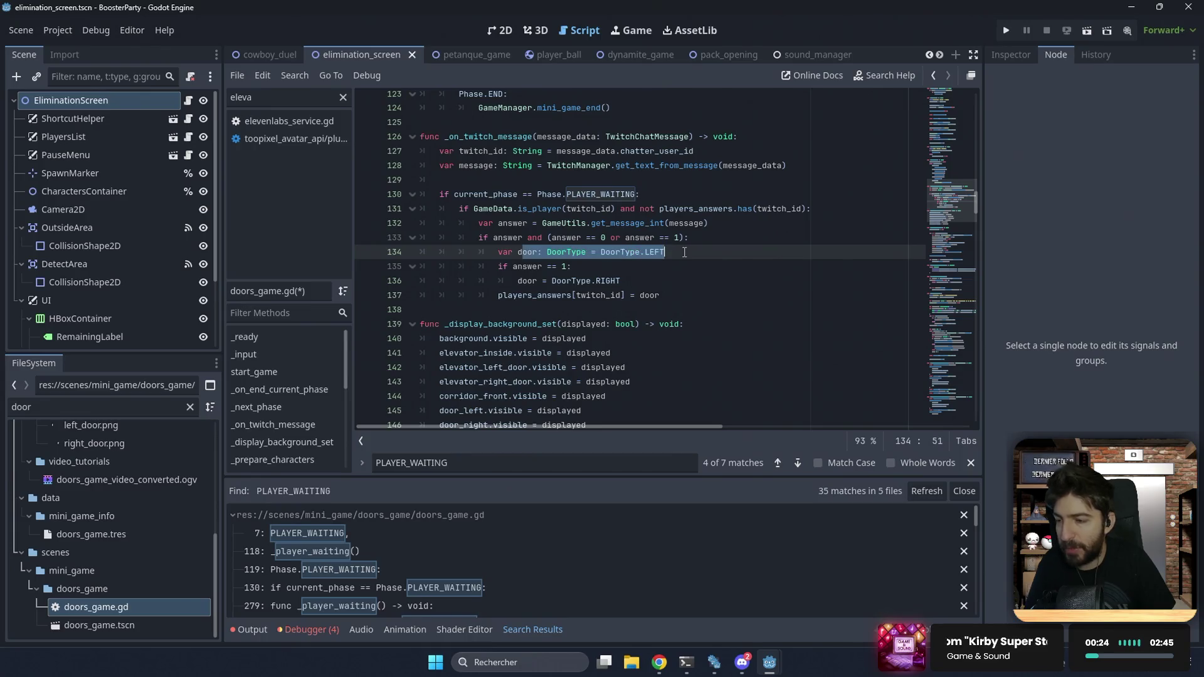
pyautogui.click(527, 266)
pyautogui.click(631, 276)
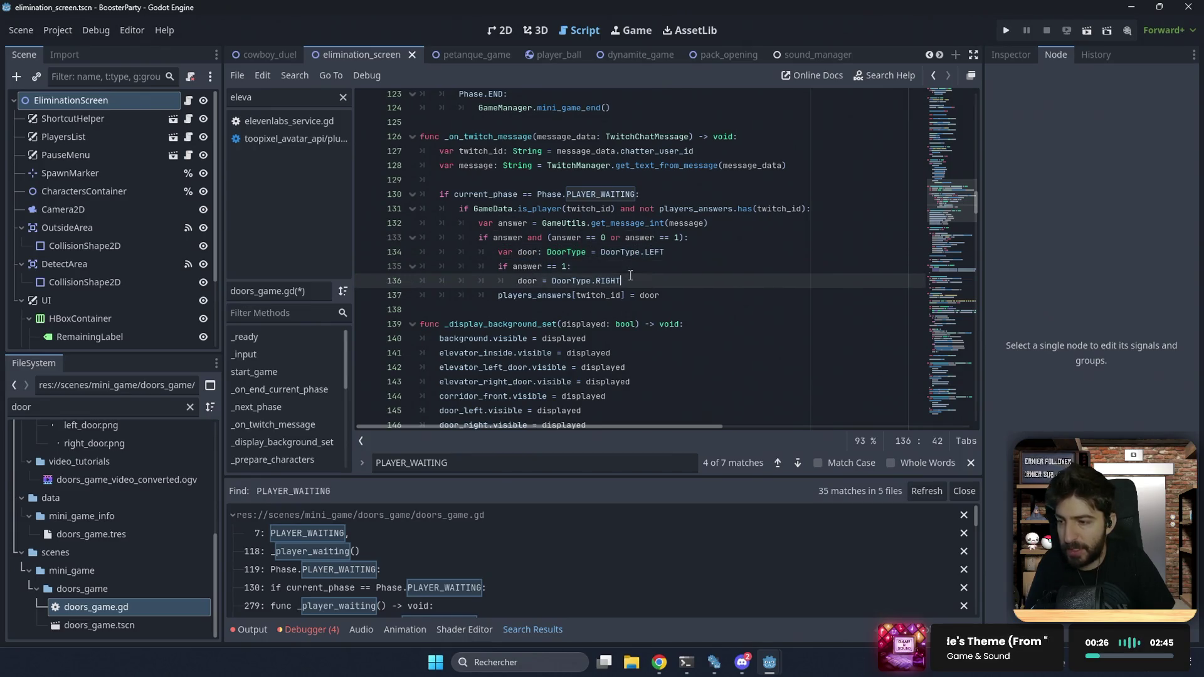
pyautogui.doubleClick(527, 292)
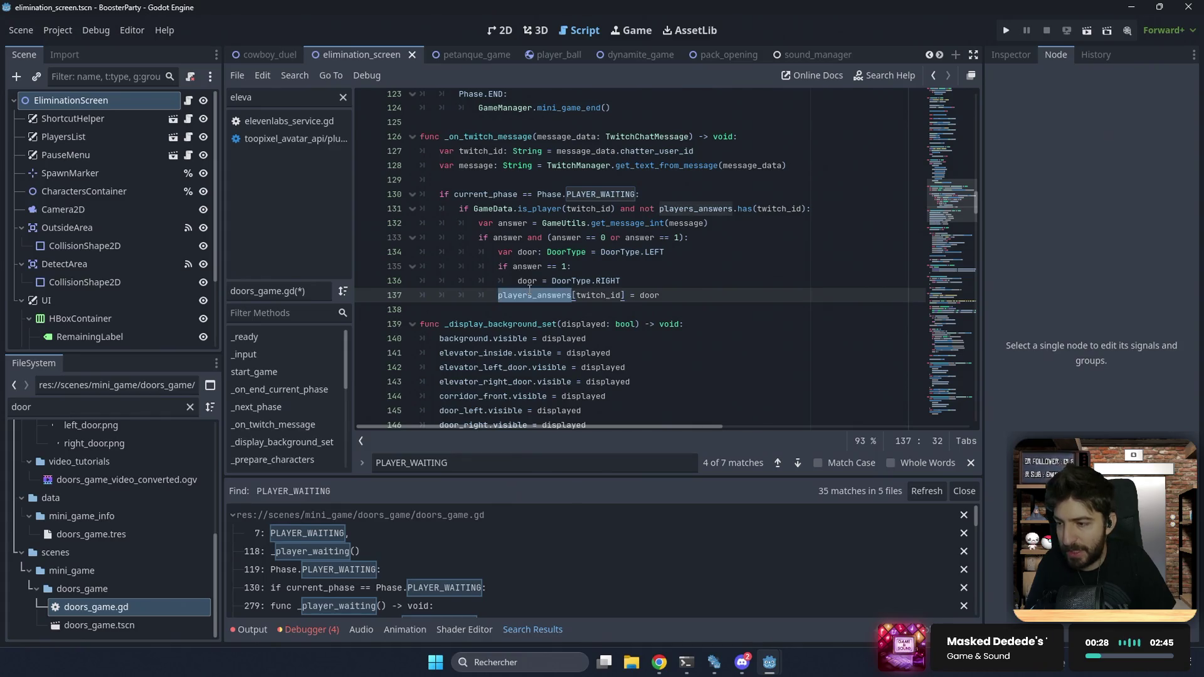
pyautogui.hotkey('ctrl', 'f')
pyautogui.press('Return')
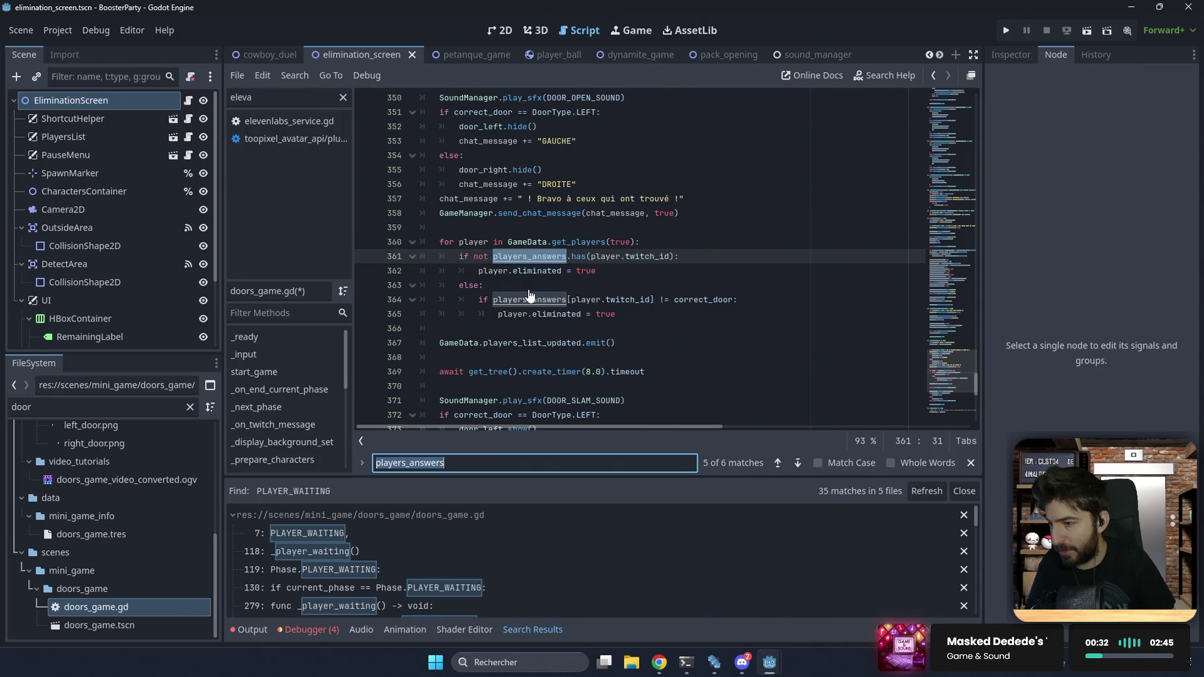
# Delete the extra blank line after current_phase = Phase.ANSWER_REVEAL in _answer_reveal.
pyautogui.scroll(3, 529, 295)
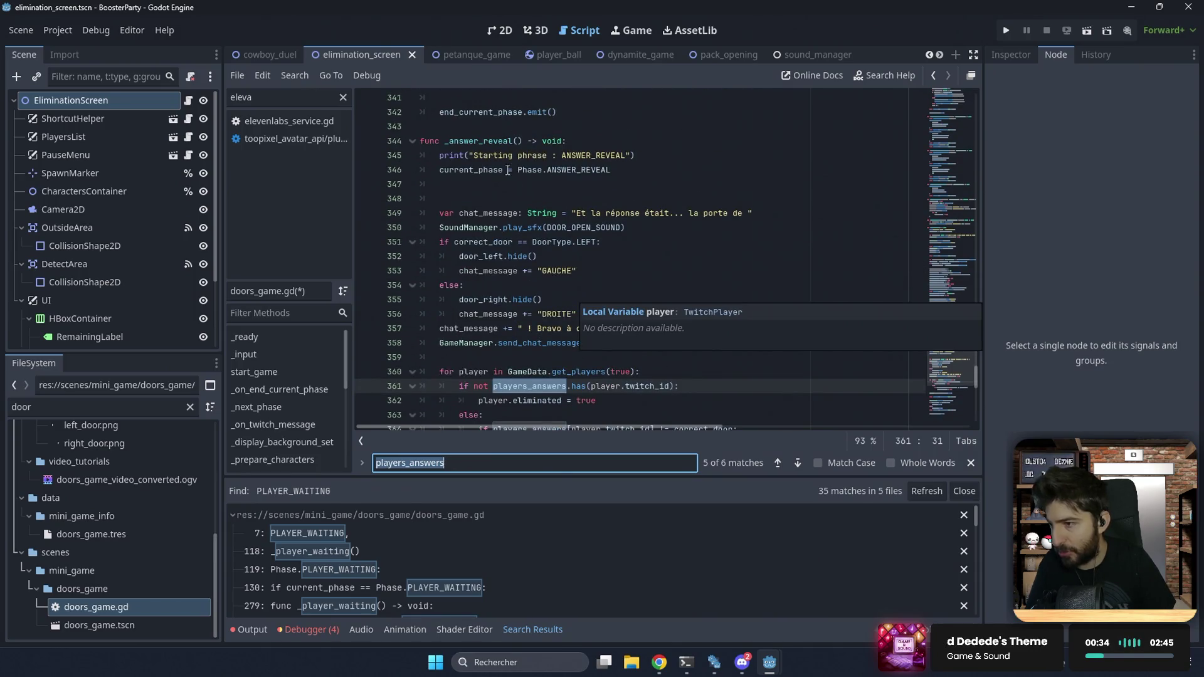
pyautogui.click(595, 198)
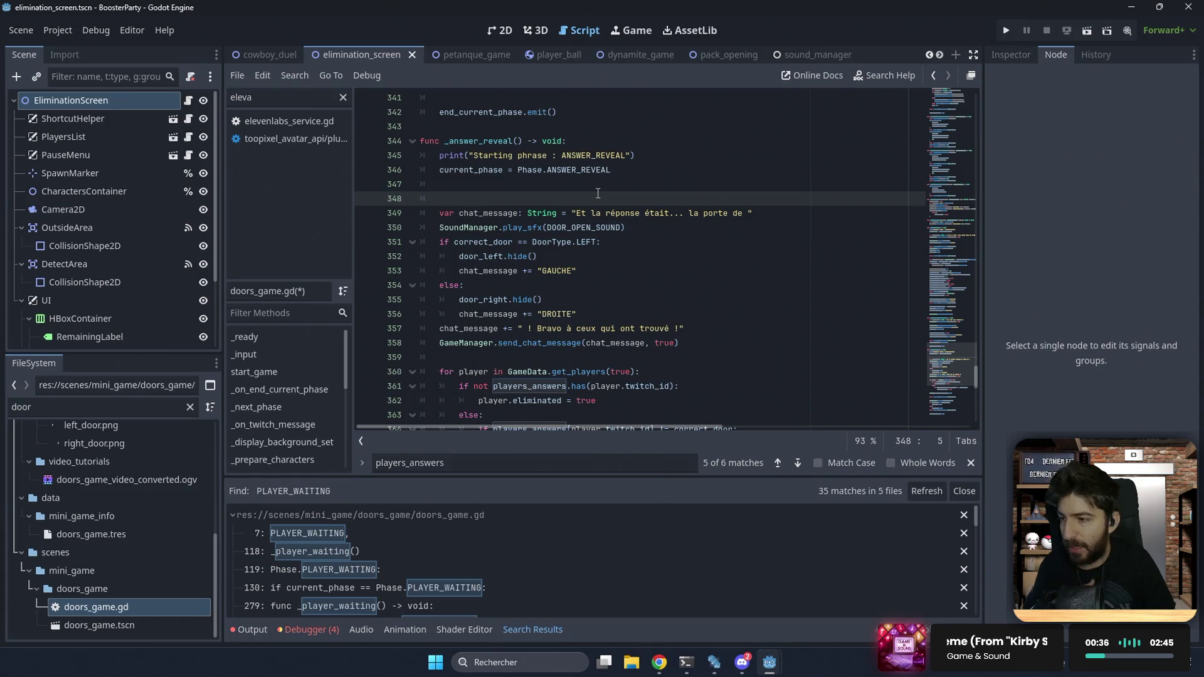
pyautogui.press('BackSpace')
pyautogui.press('BackSpace')
# Inspect players_answers in the player answer loop and jump to its declaration.
pyautogui.scroll(-2, 599, 191)
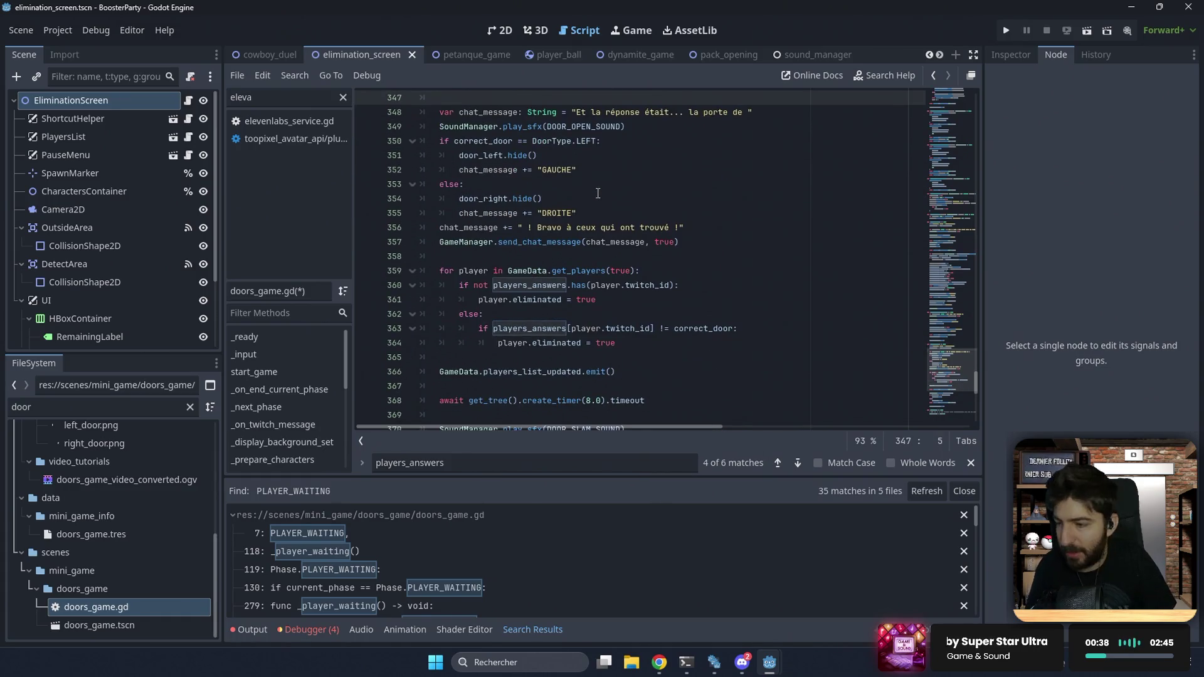
pyautogui.scroll(1, 625, 193)
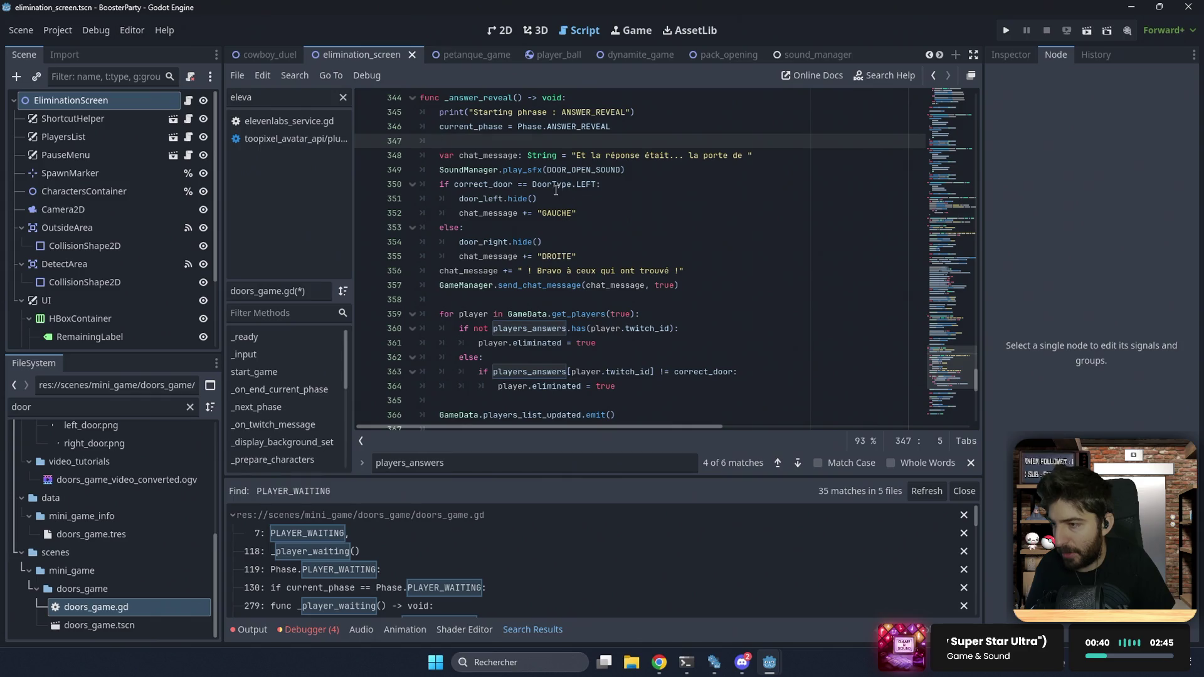
pyautogui.scroll(-2, 649, 249)
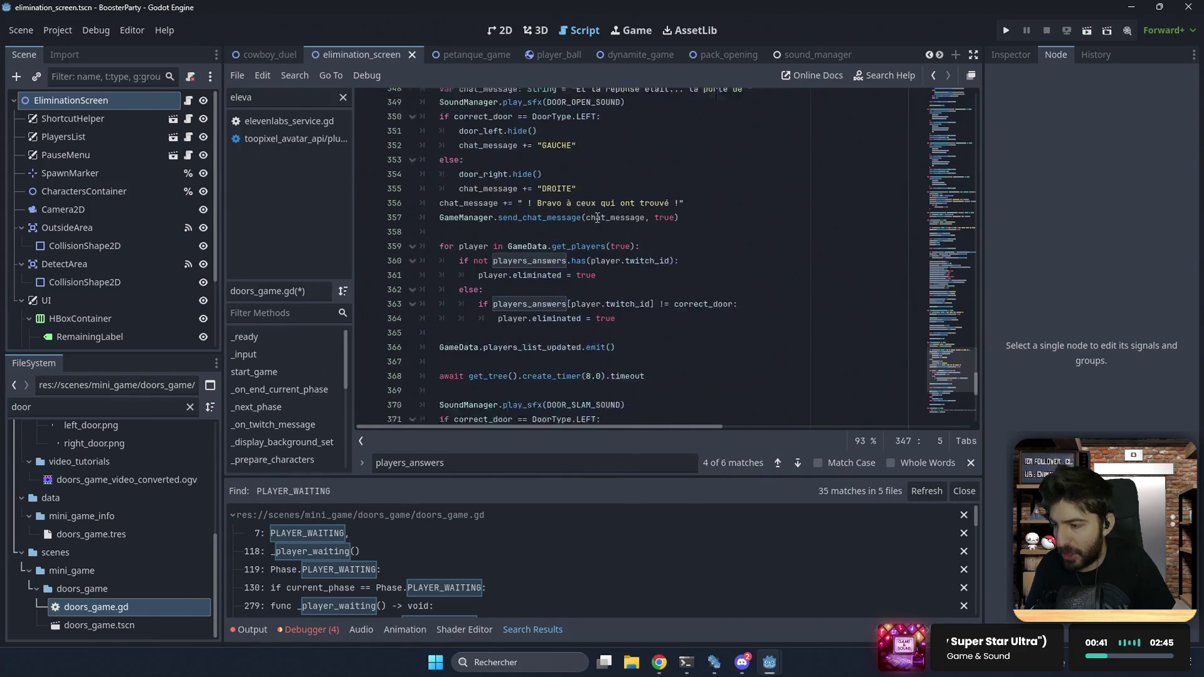
pyautogui.doubleClick(550, 229)
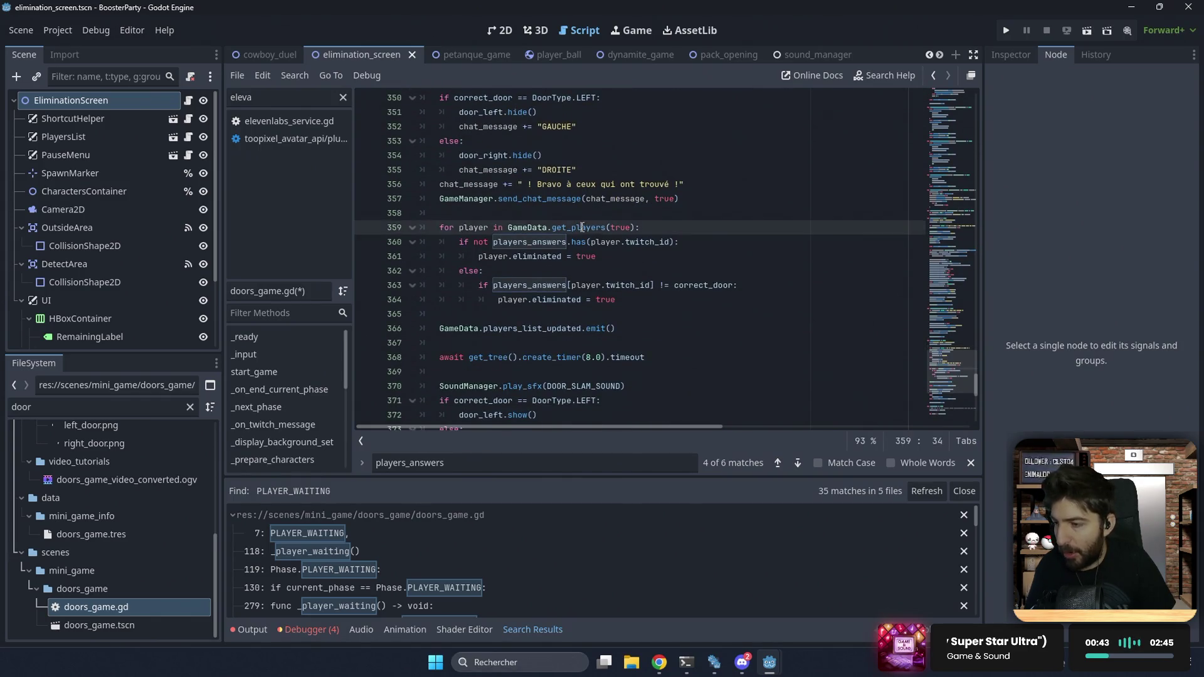
pyautogui.doubleClick(550, 242)
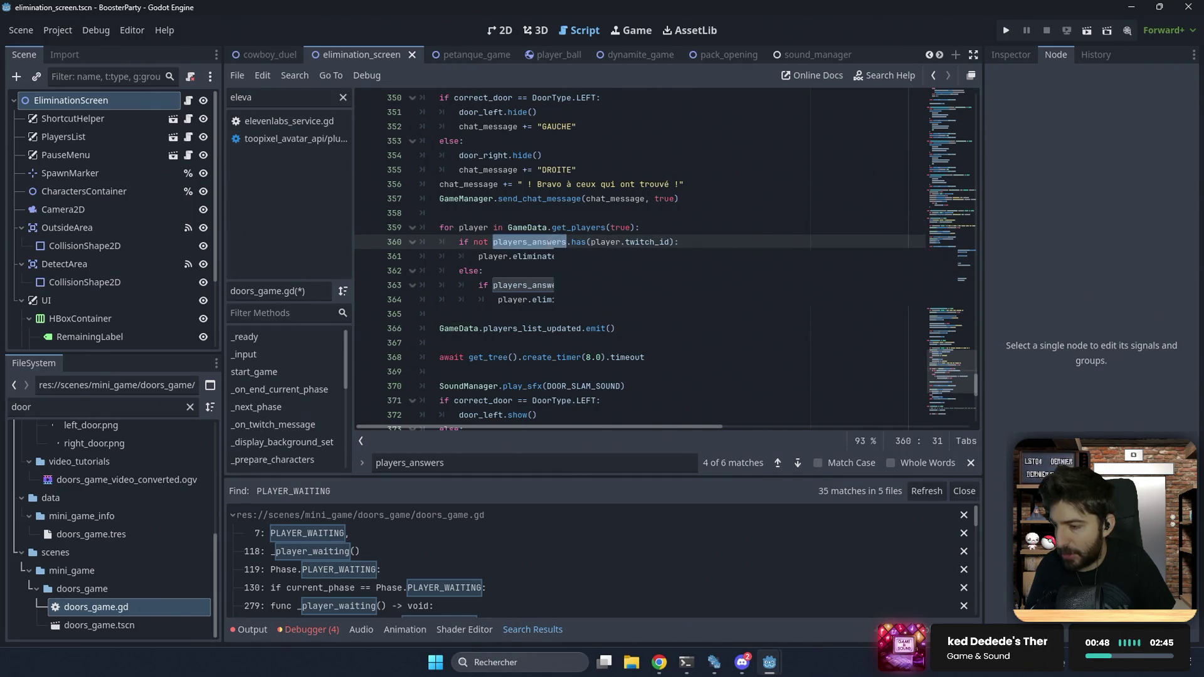
pyautogui.click(505, 270)
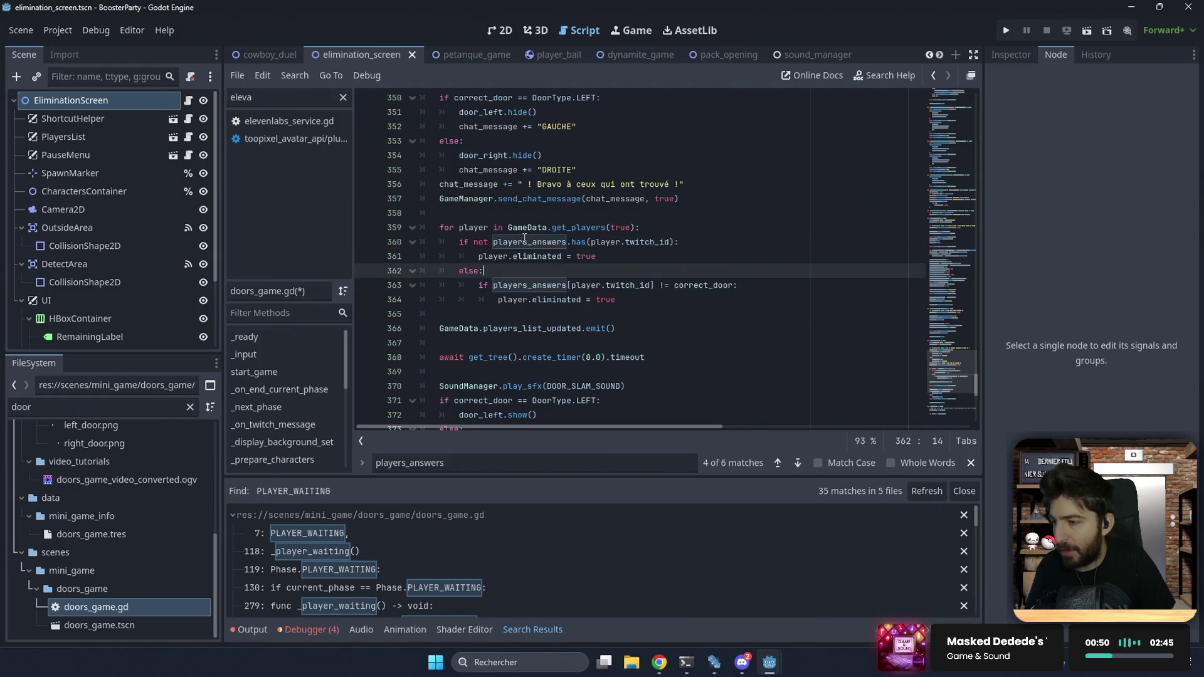
pyautogui.doubleClick(525, 241)
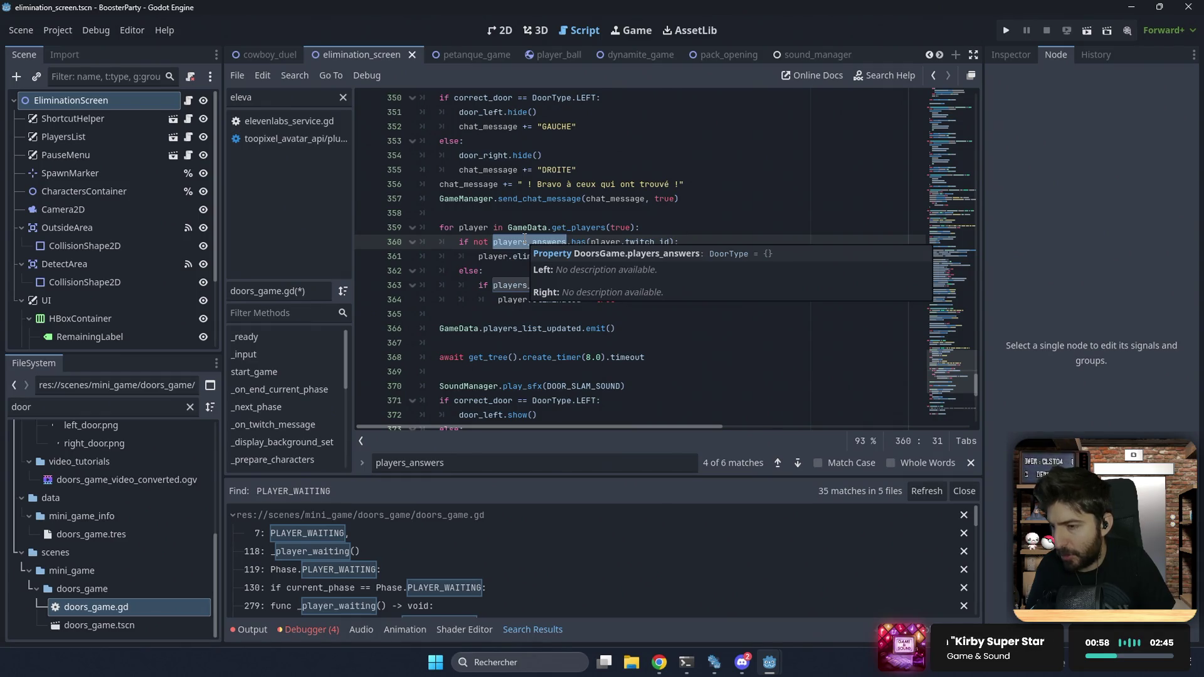
pyautogui.keyDown('ctrl'); pyautogui.click(521, 242); pyautogui.keyUp('ctrl')
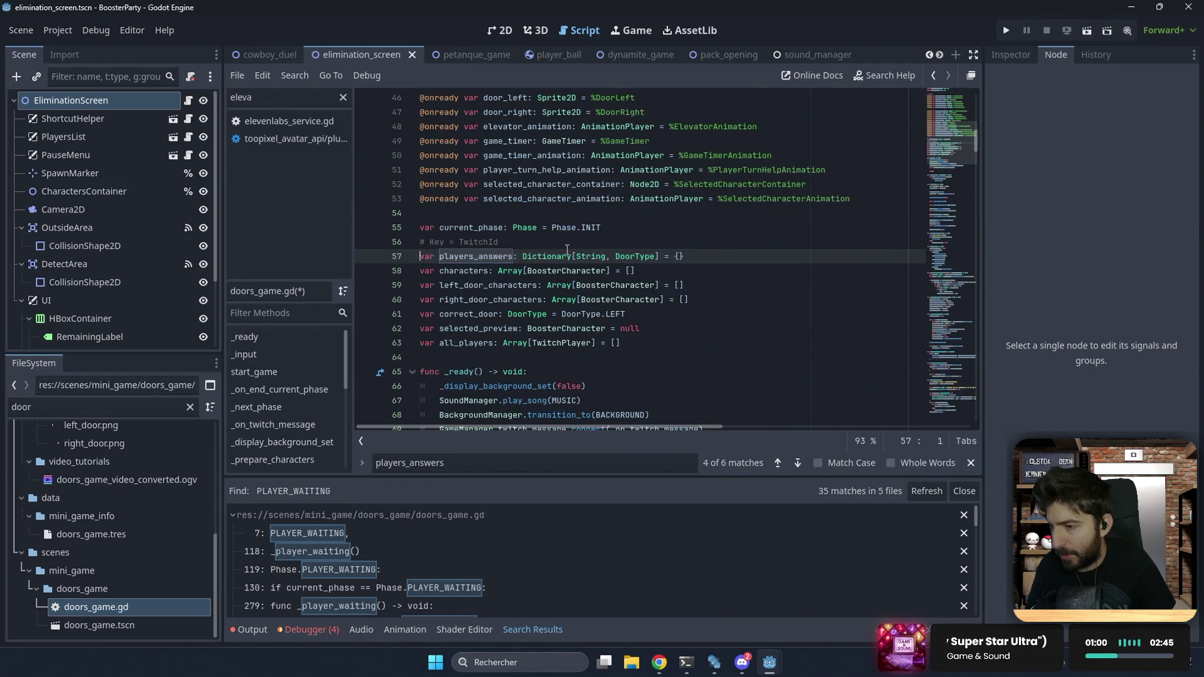
# Find all 6 uses of players_answers across the project and go to the line 361 check.
pyautogui.moveTo(588, 254)
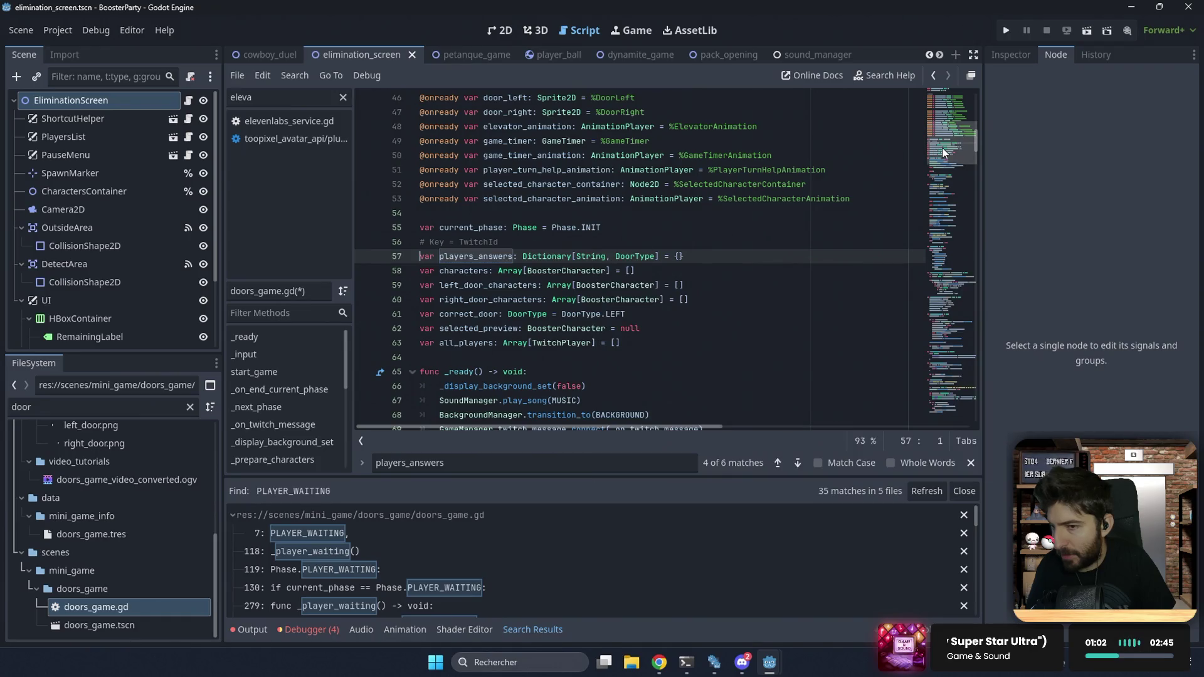
pyautogui.doubleClick(495, 259)
pyautogui.hotkey('ctrl', 'shift', 'f')
pyautogui.press('Return')
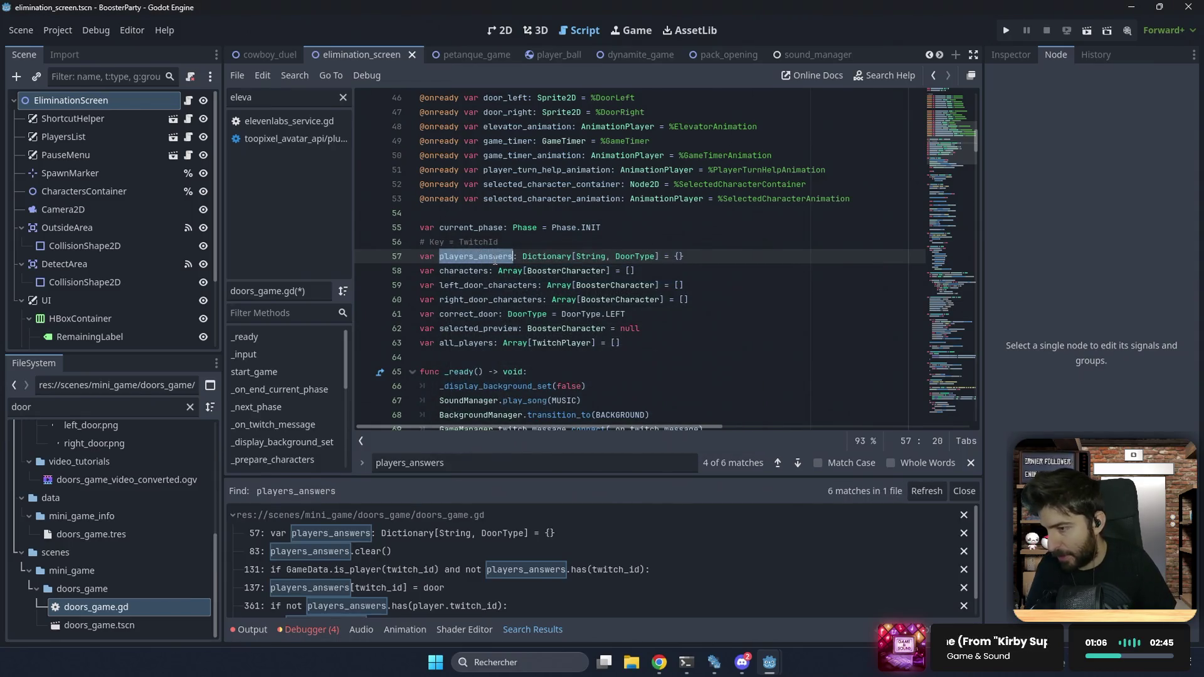
pyautogui.scroll(-1, 469, 608)
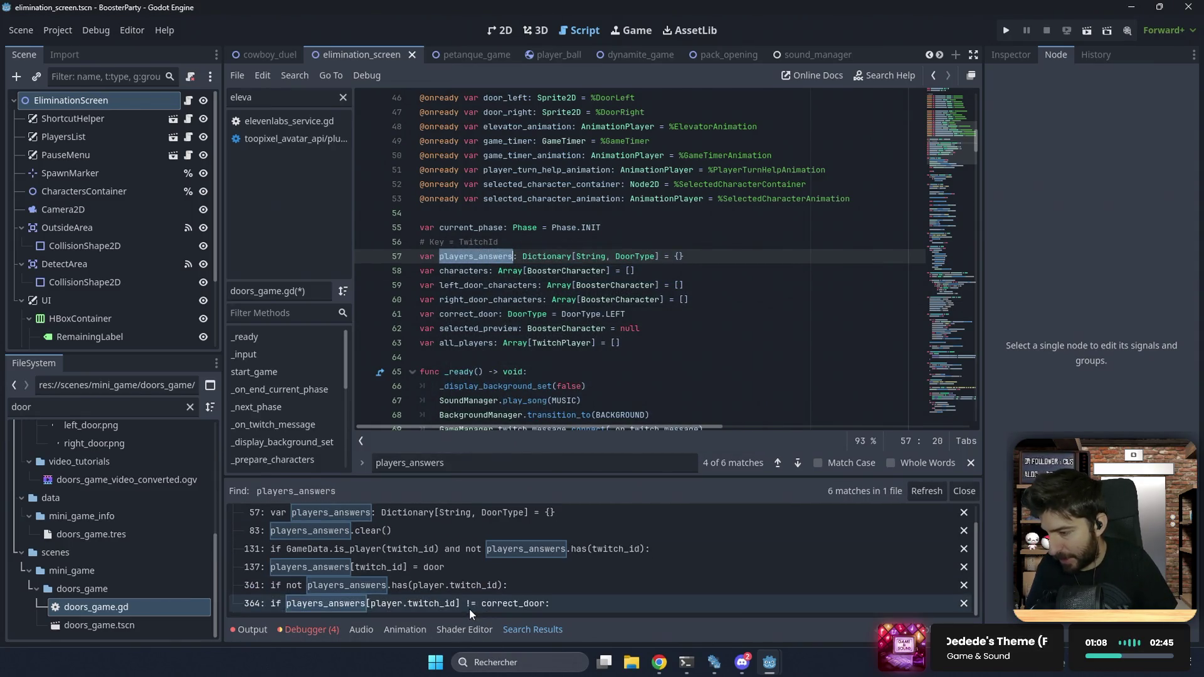
pyautogui.click(467, 592)
pyautogui.scroll(-3, 675, 292)
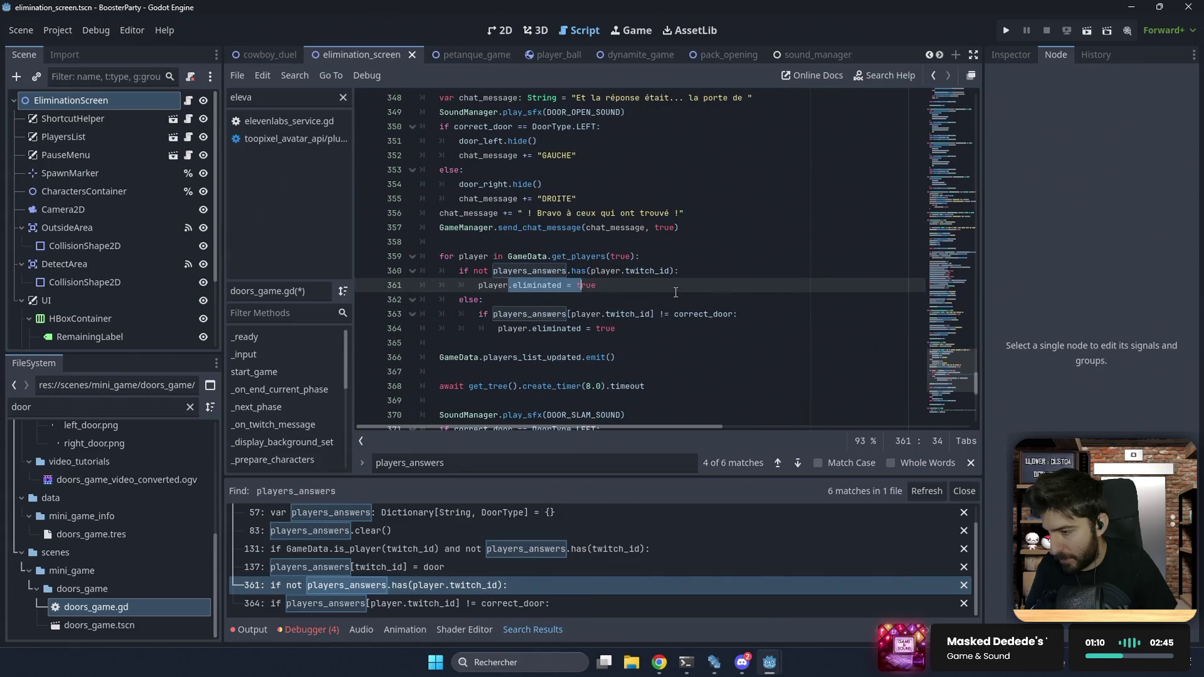
pyautogui.doubleClick(480, 270)
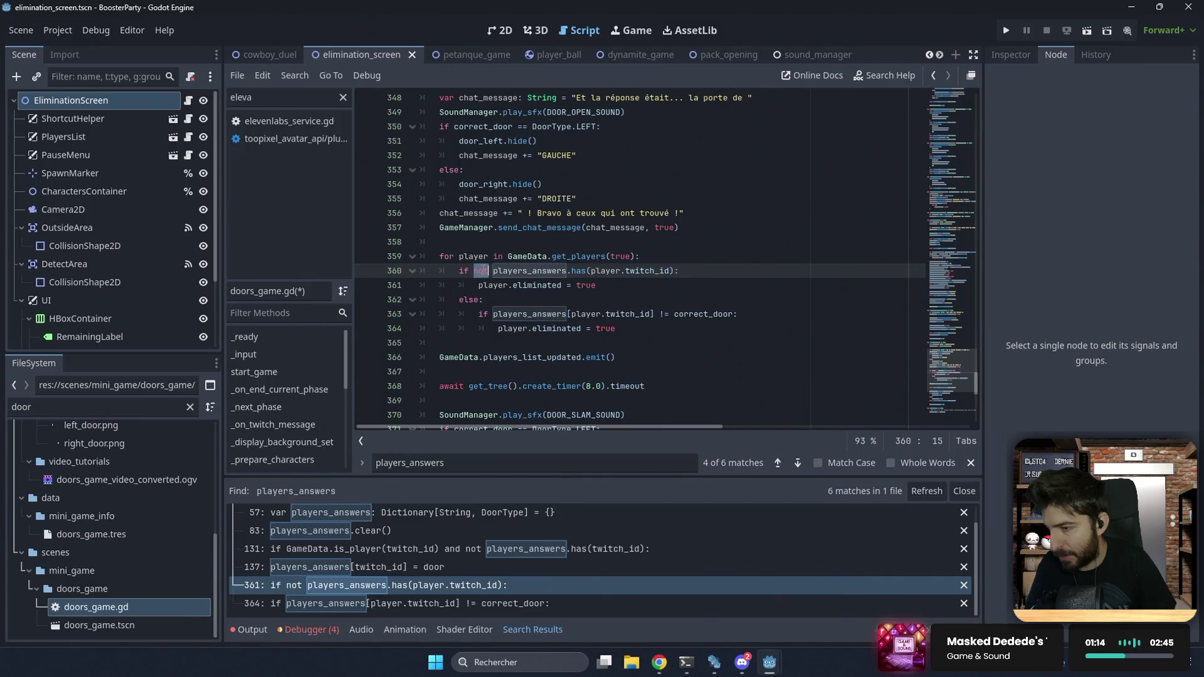
pyautogui.click(641, 284)
pyautogui.click(681, 274)
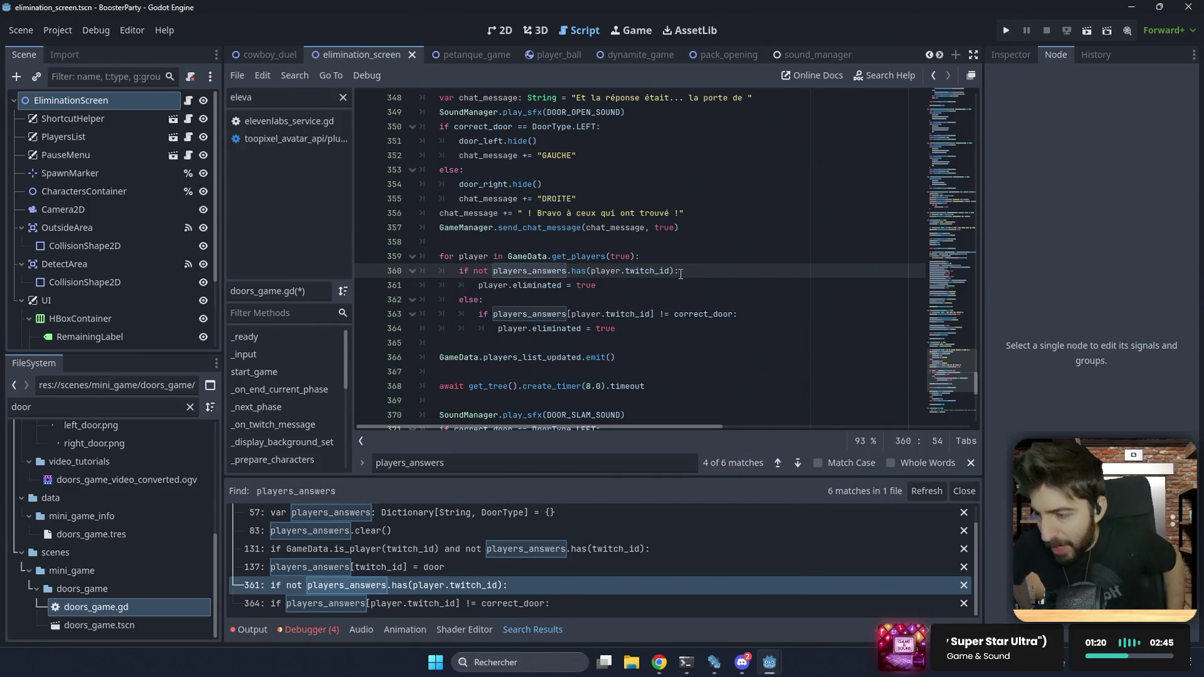
pyautogui.click(664, 325)
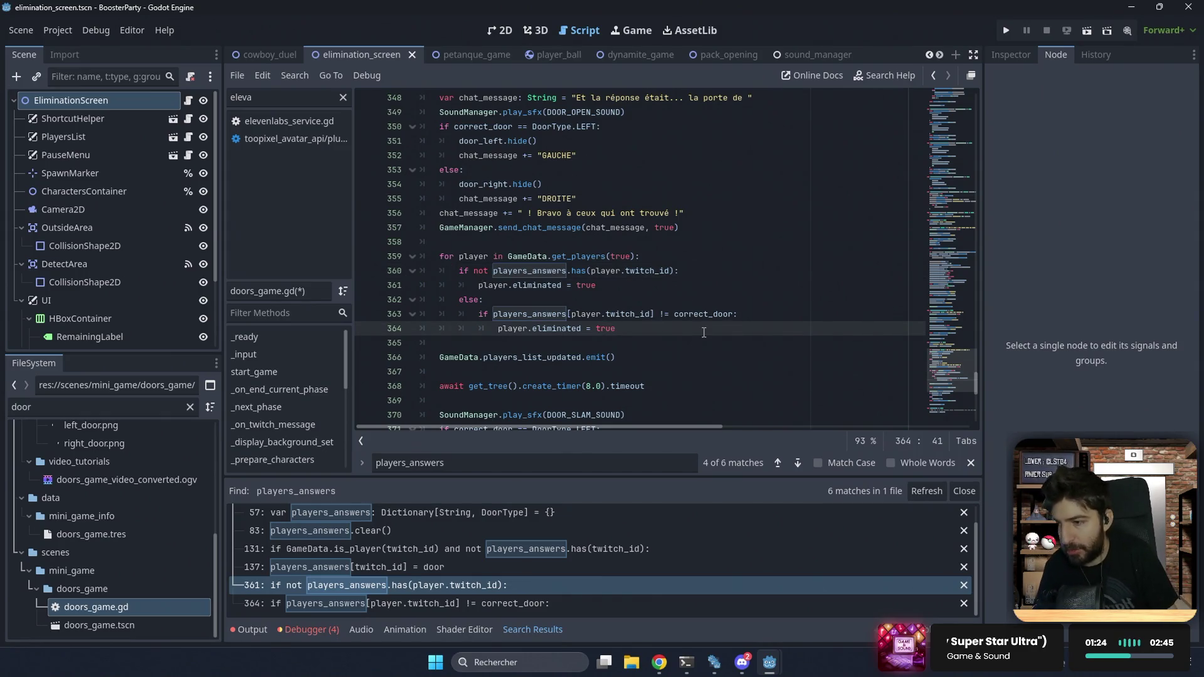
pyautogui.doubleClick(704, 310)
pyautogui.click(627, 326)
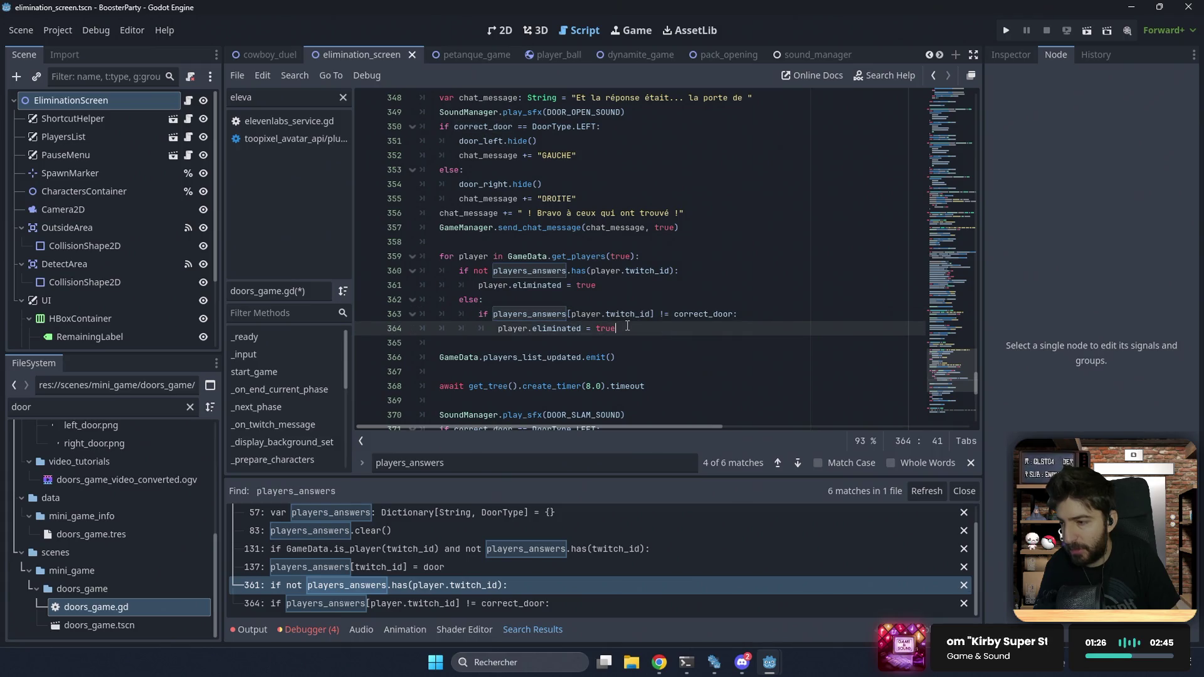
pyautogui.click(643, 366)
pyautogui.scroll(-2, 665, 351)
pyautogui.scroll(3, 690, 338)
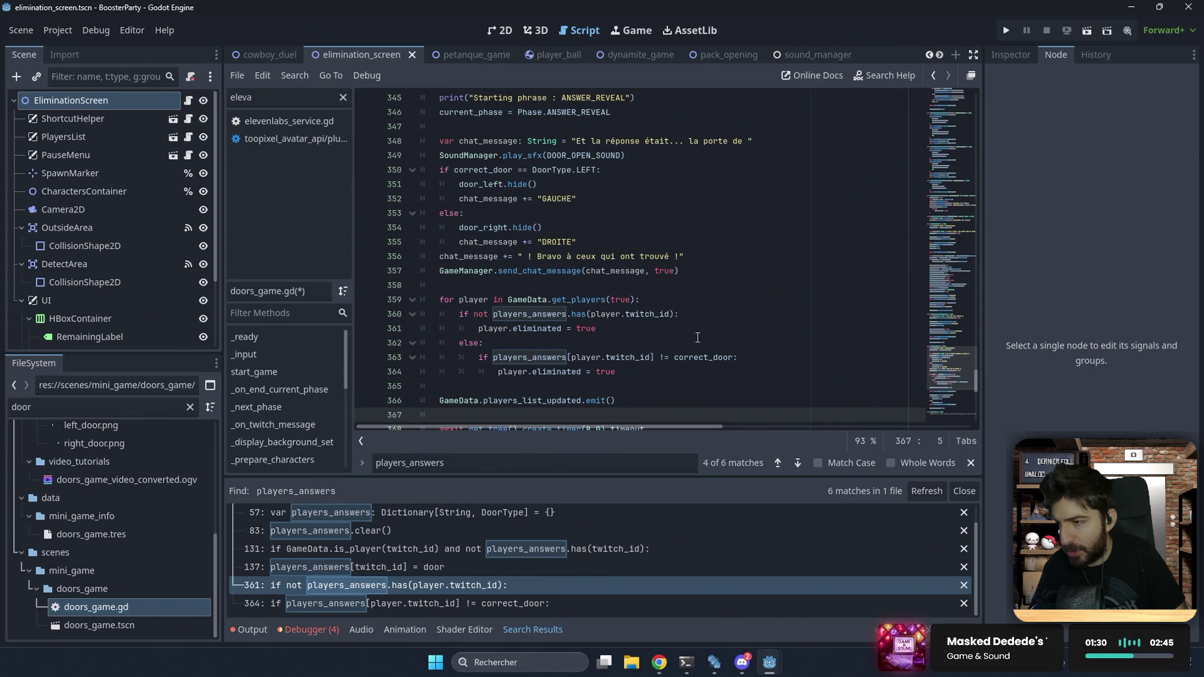
pyautogui.hotkey('ctrl', 's')
# Drag the minimap up to return to the top of the saved doors_game.gd.
pyautogui.moveTo(920, 352); pyautogui.dragTo(926, 151)
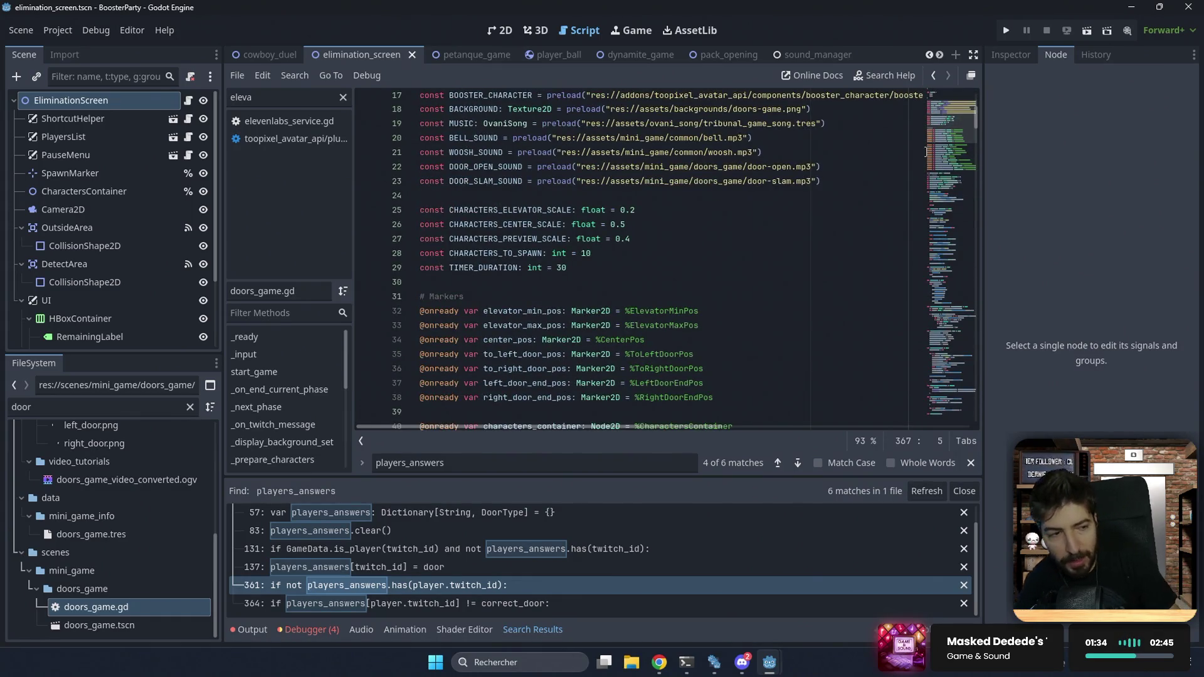